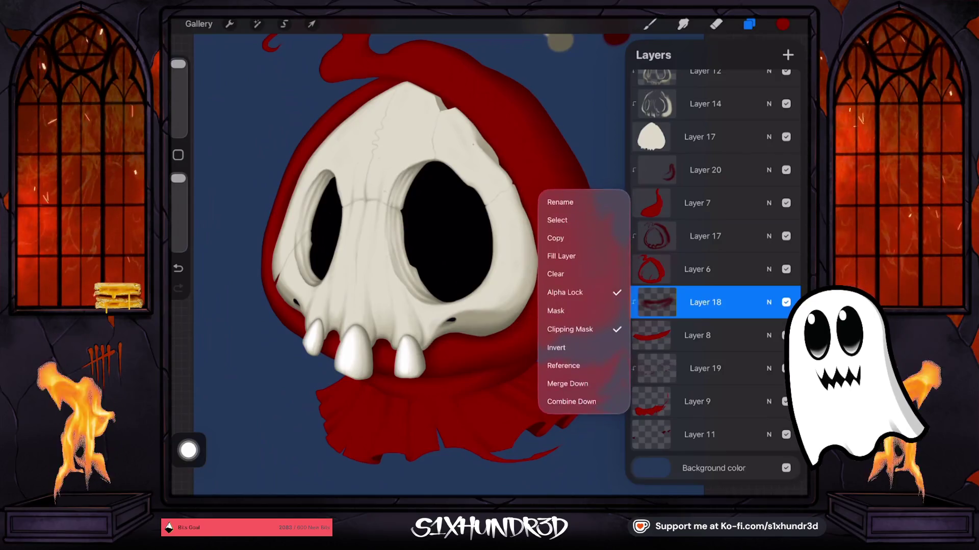
{"action": "left_click", "coordinate": [705, 302]}
- Inspect the settings of Layers 18, 8, 19 and 9, then make Layer 11 active
{"action": "left_click", "coordinate": [697, 335]}
{"action": "left_click", "coordinate": [697, 335]}
{"action": "left_click", "coordinate": [696, 335]}
{"action": "left_click", "coordinate": [705, 368]}
{"action": "left_click", "coordinate": [705, 369]}
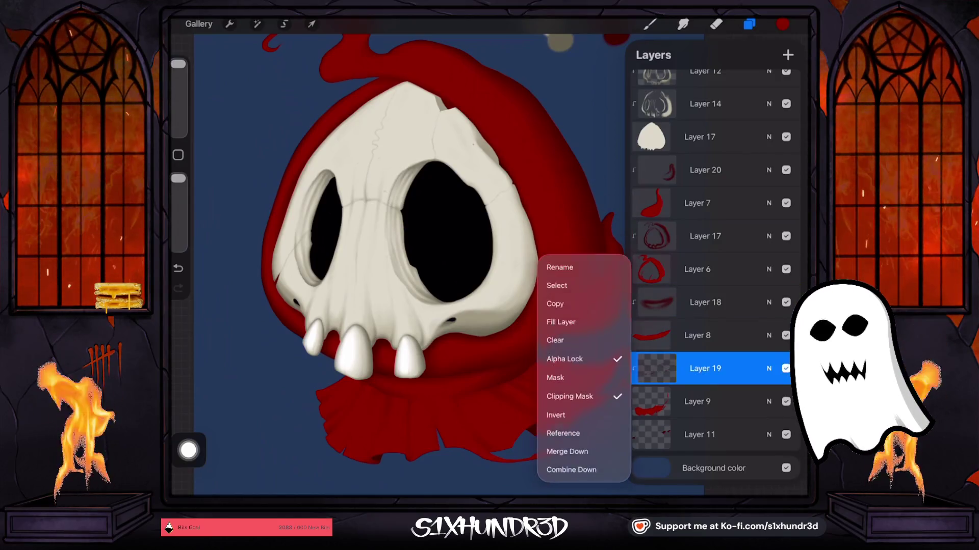
{"action": "left_click", "coordinate": [705, 368]}
{"action": "left_click", "coordinate": [697, 402]}
{"action": "left_click", "coordinate": [697, 402]}
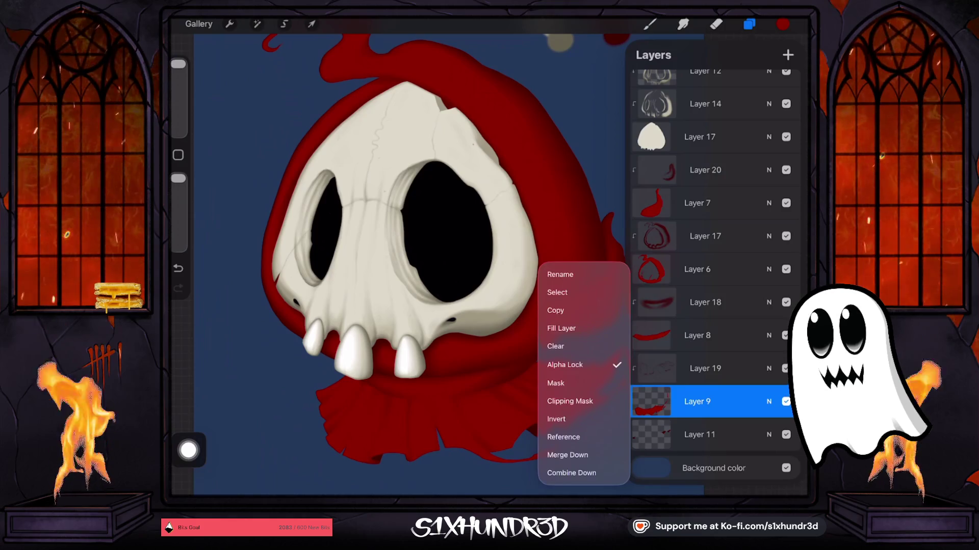
{"action": "left_click", "coordinate": [697, 402]}
{"action": "left_click", "coordinate": [699, 435]}
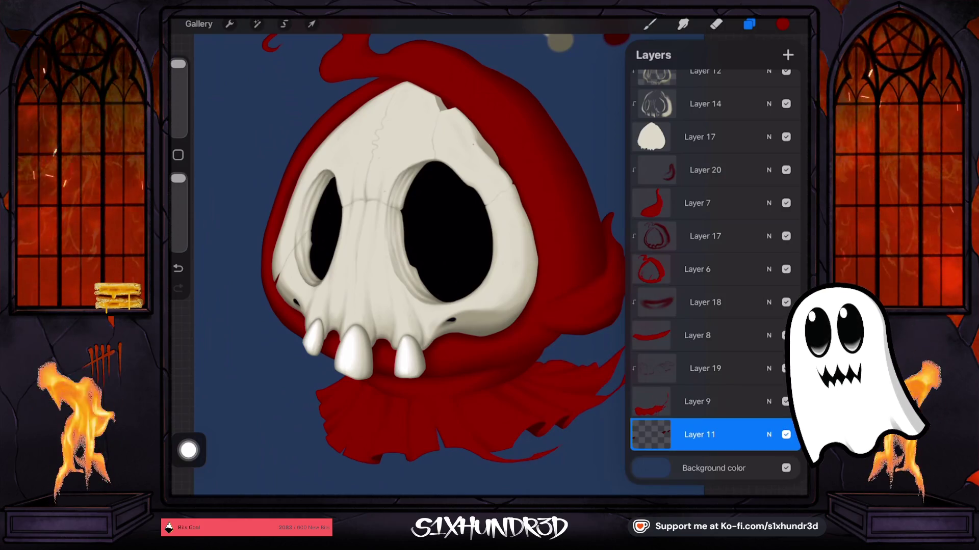
{"action": "scroll", "coordinate": [407, 255], "scroll_direction": "down", "scroll_amount": 5}
{"action": "left_click", "coordinate": [749, 24]}
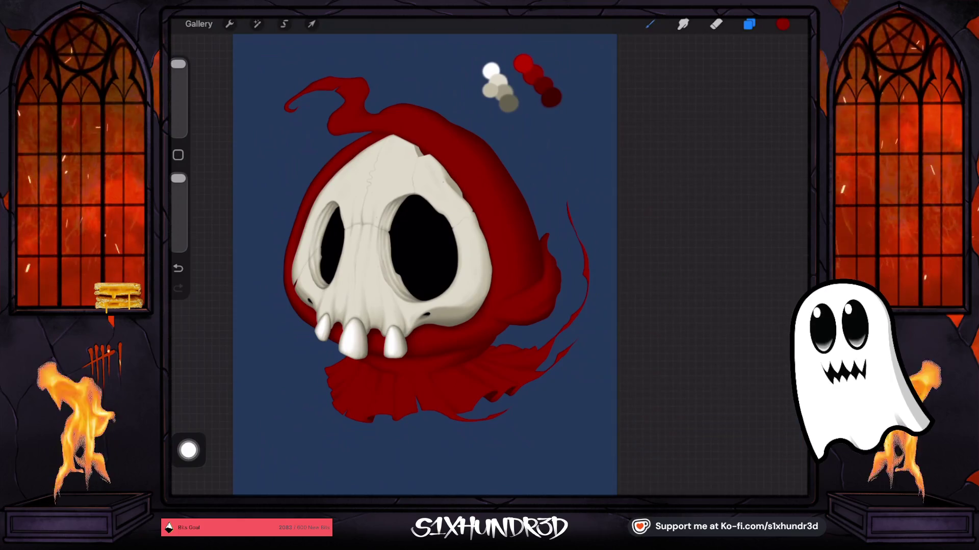
- Switch the paint colour from deep red to hot pink-magenta on the Colors disc
{"action": "scroll", "coordinate": [418, 255], "scroll_direction": "down", "scroll_amount": 1}
{"action": "scroll", "coordinate": [426, 259], "scroll_direction": "up", "scroll_amount": 1}
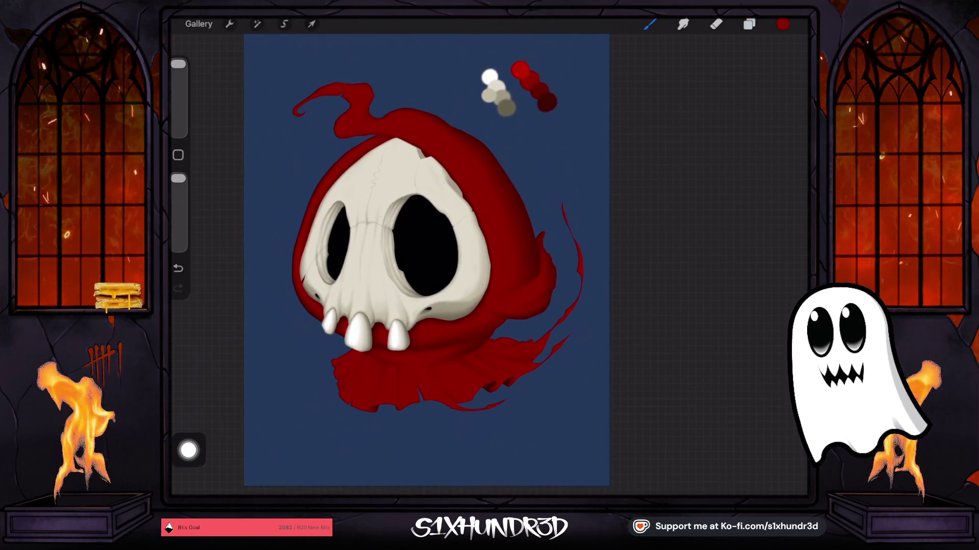
{"action": "left_click", "coordinate": [783, 24]}
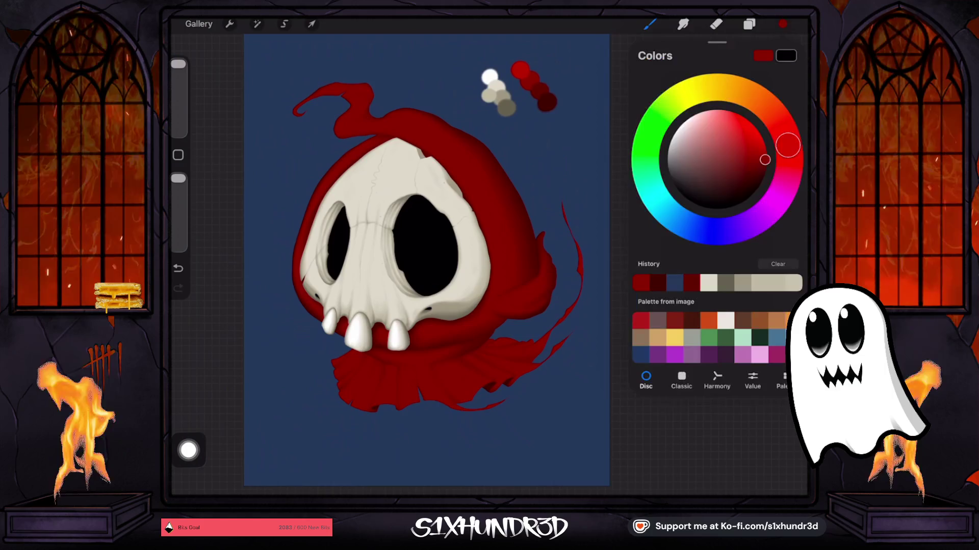
{"action": "mouse_move", "coordinate": [788, 145]}
{"action": "left_mouse_down"}
{"action": "mouse_move", "coordinate": [787, 177]}
{"action": "mouse_move", "coordinate": [739, 138]}
{"action": "mouse_move", "coordinate": [759, 143]}
{"action": "left_mouse_up"}
{"action": "left_click", "coordinate": [749, 24]}
- Add Layer 21 above the black eye sockets (Layer 5) and set it as a Clipping Mask
{"action": "scroll", "coordinate": [713, 275], "scroll_direction": "up", "scroll_amount": 5}
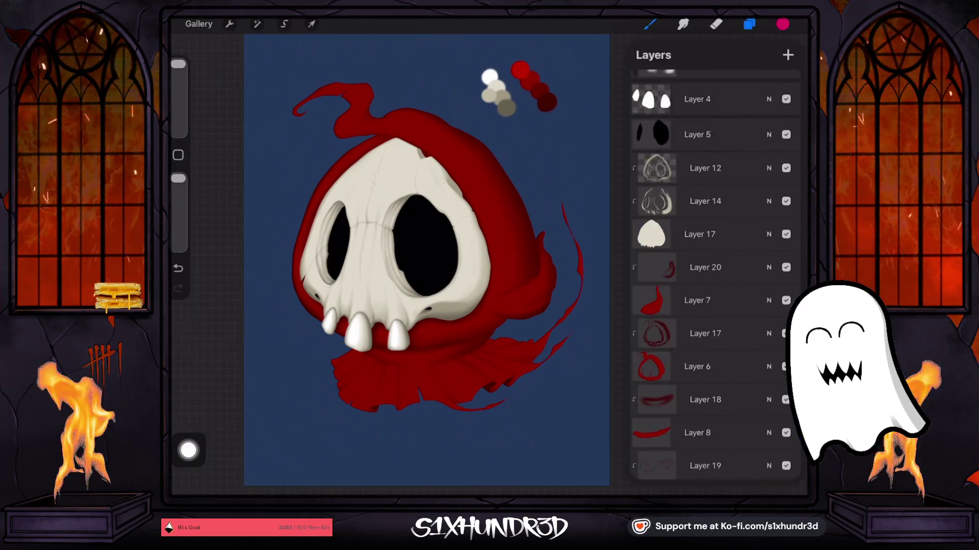
{"action": "left_click", "coordinate": [697, 271]}
{"action": "left_click", "coordinate": [787, 55]}
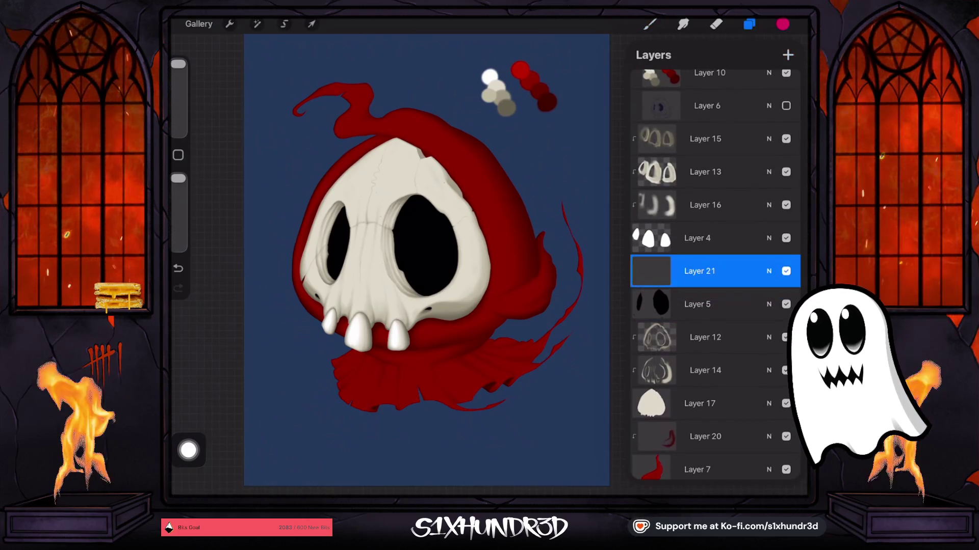
{"action": "left_click", "coordinate": [705, 272]}
{"action": "left_click", "coordinate": [563, 295]}
- Shrink the brush and airbrush pink glows into the left and right eye sockets
{"action": "left_click_drag", "start_coordinate": [178, 64], "coordinate": [178, 93]}
{"action": "left_click_drag", "start_coordinate": [358, 250], "coordinate": [347, 240]}
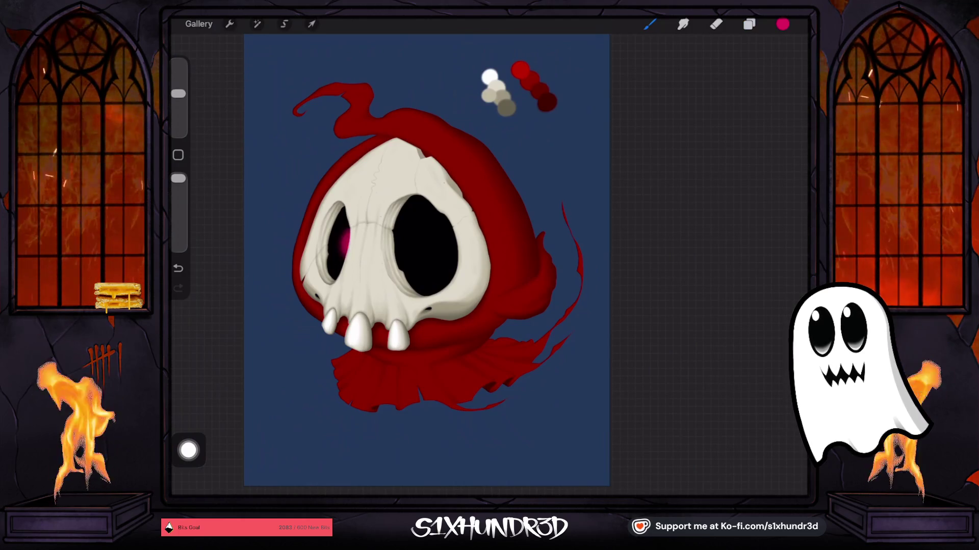
{"action": "left_click_drag", "start_coordinate": [178, 93], "coordinate": [178, 100]}
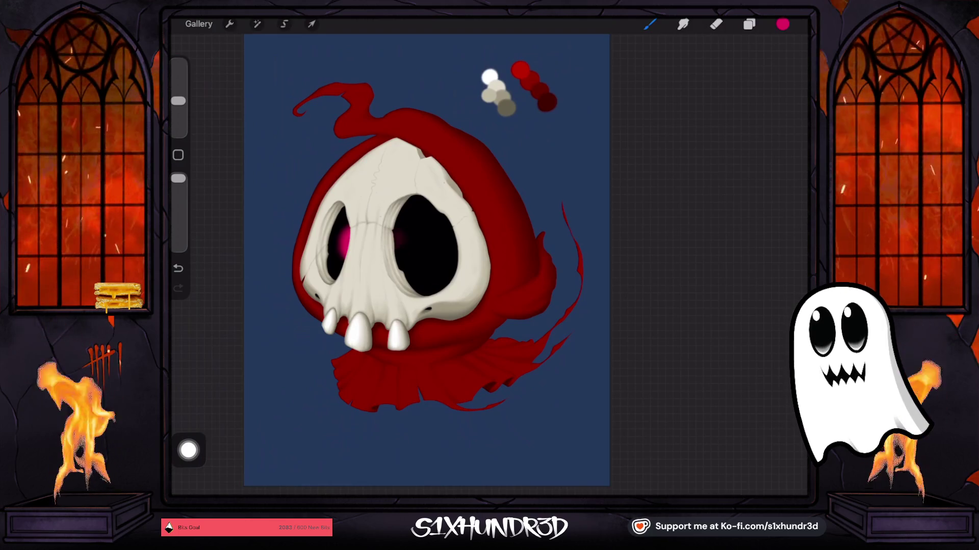
{"action": "mouse_move", "coordinate": [393, 238]}
{"action": "left_mouse_down"}
{"action": "mouse_move", "coordinate": [405, 246]}
{"action": "mouse_move", "coordinate": [398, 255]}
{"action": "mouse_move", "coordinate": [408, 232]}
{"action": "mouse_move", "coordinate": [397, 226]}
{"action": "left_mouse_up"}
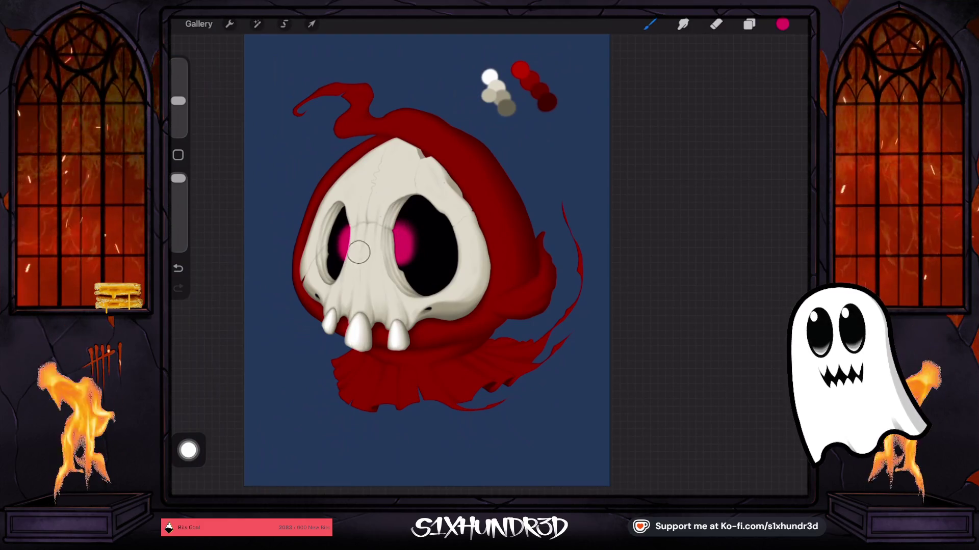
- Enlarge the brush and repaint the right eye glow larger and brighter
{"action": "left_click_drag", "start_coordinate": [178, 101], "coordinate": [178, 110]}
{"action": "scroll", "coordinate": [423, 245], "scroll_direction": "up", "scroll_amount": 5}
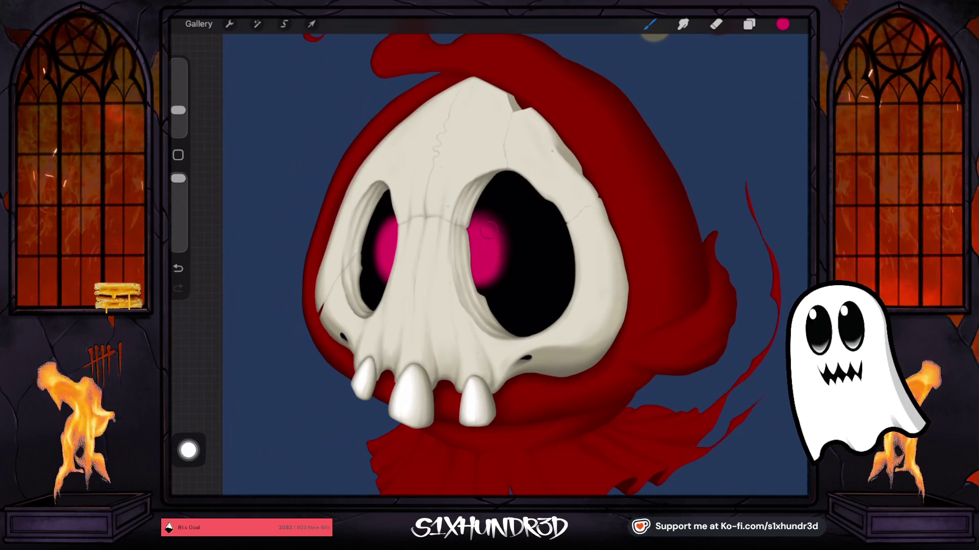
{"action": "left_click_drag", "start_coordinate": [178, 110], "coordinate": [178, 104]}
{"action": "mouse_move", "coordinate": [497, 234]}
{"action": "left_mouse_down"}
{"action": "mouse_move", "coordinate": [502, 249]}
{"action": "mouse_move", "coordinate": [507, 240]}
{"action": "mouse_move", "coordinate": [497, 275]}
{"action": "mouse_move", "coordinate": [517, 265]}
{"action": "mouse_move", "coordinate": [500, 280]}
{"action": "left_mouse_up"}
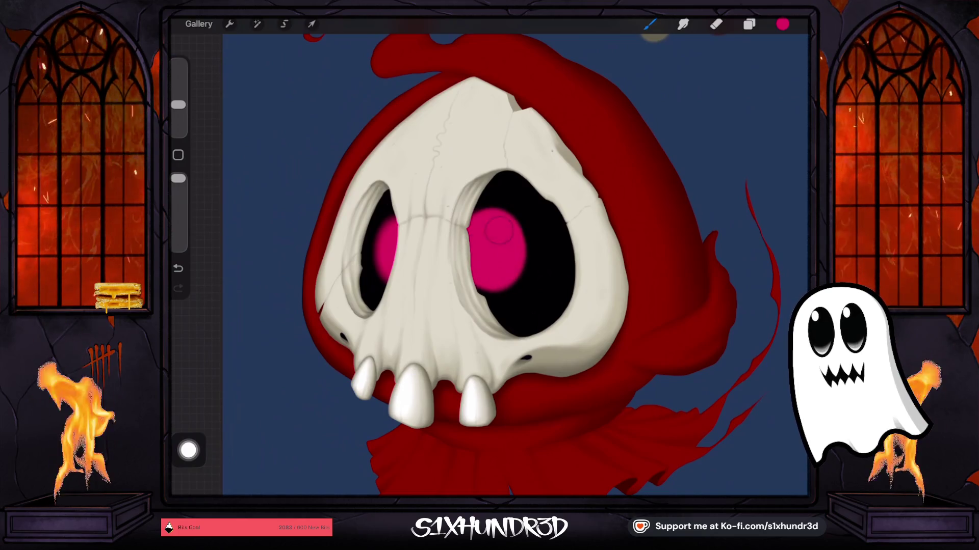
{"action": "left_click_drag", "start_coordinate": [178, 104], "coordinate": [178, 95]}
{"action": "mouse_move", "coordinate": [502, 219]}
{"action": "left_mouse_down"}
{"action": "mouse_move", "coordinate": [507, 258]}
{"action": "mouse_move", "coordinate": [504, 214]}
{"action": "mouse_move", "coordinate": [467, 250]}
{"action": "mouse_move", "coordinate": [497, 209]}
{"action": "mouse_move", "coordinate": [492, 201]}
{"action": "left_mouse_up"}
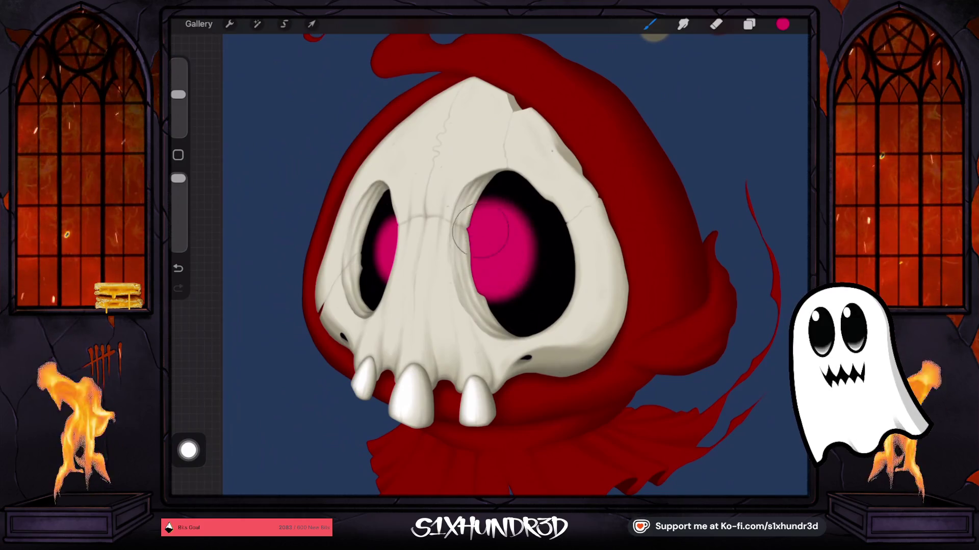
- Erase the right eye glow with a maximum-size eraser, then return to the pink brush
{"action": "left_click", "coordinate": [716, 24]}
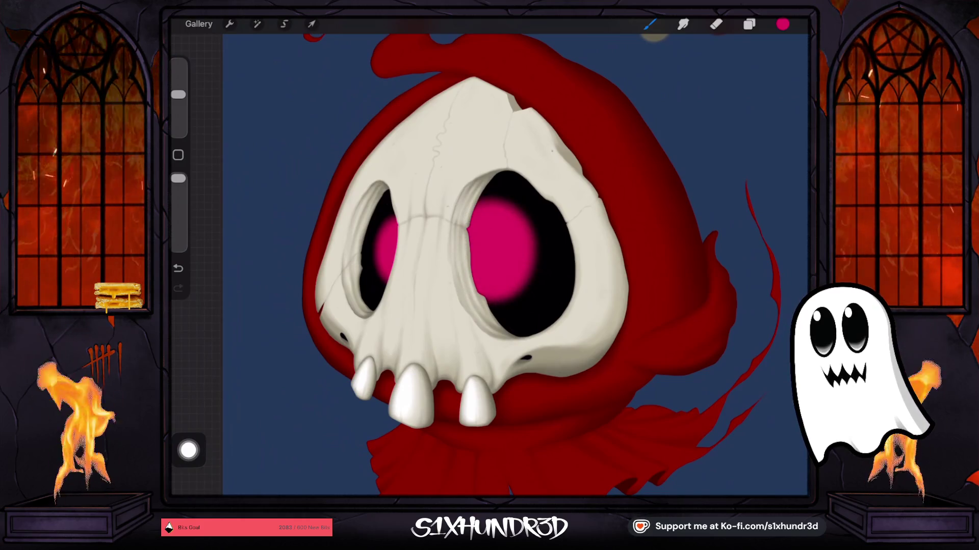
{"action": "left_click_drag", "start_coordinate": [178, 117], "coordinate": [178, 68]}
{"action": "mouse_move", "coordinate": [509, 234]}
{"action": "left_mouse_down"}
{"action": "mouse_move", "coordinate": [469, 245]}
{"action": "mouse_move", "coordinate": [509, 265]}
{"action": "mouse_move", "coordinate": [513, 244]}
{"action": "mouse_move", "coordinate": [536, 270]}
{"action": "mouse_move", "coordinate": [502, 217]}
{"action": "mouse_move", "coordinate": [499, 227]}
{"action": "left_mouse_up"}
{"action": "left_click", "coordinate": [650, 24]}
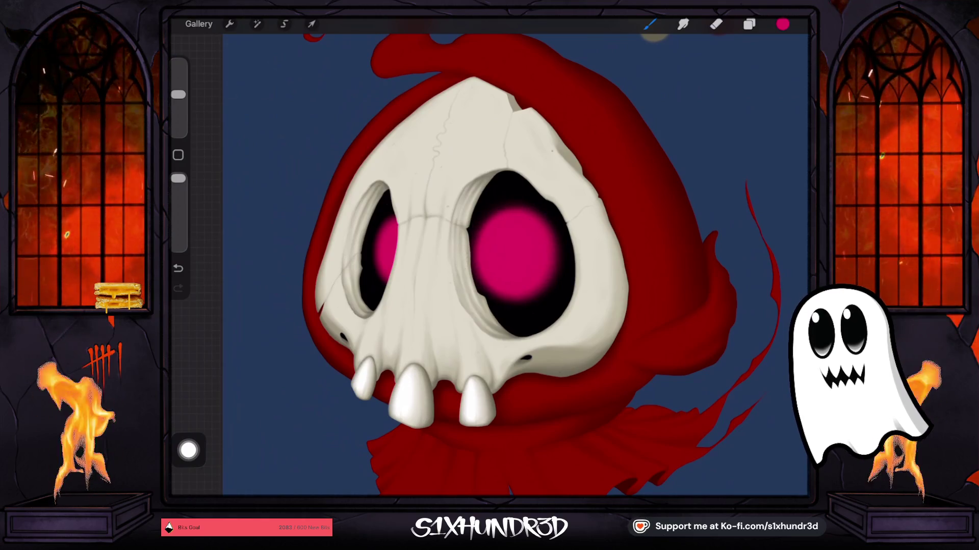
{"action": "scroll", "coordinate": [497, 238], "scroll_direction": "down", "scroll_amount": 5}
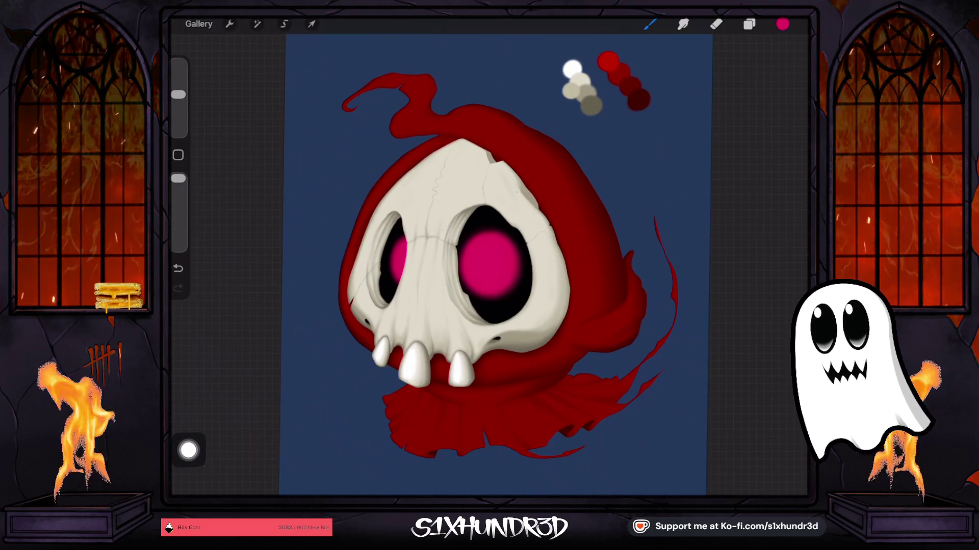
- Lower brush opacity to 67% and eyedrop the bright red from the canvas swatch dots
{"action": "left_click_drag", "start_coordinate": [178, 178], "coordinate": [178, 188]}
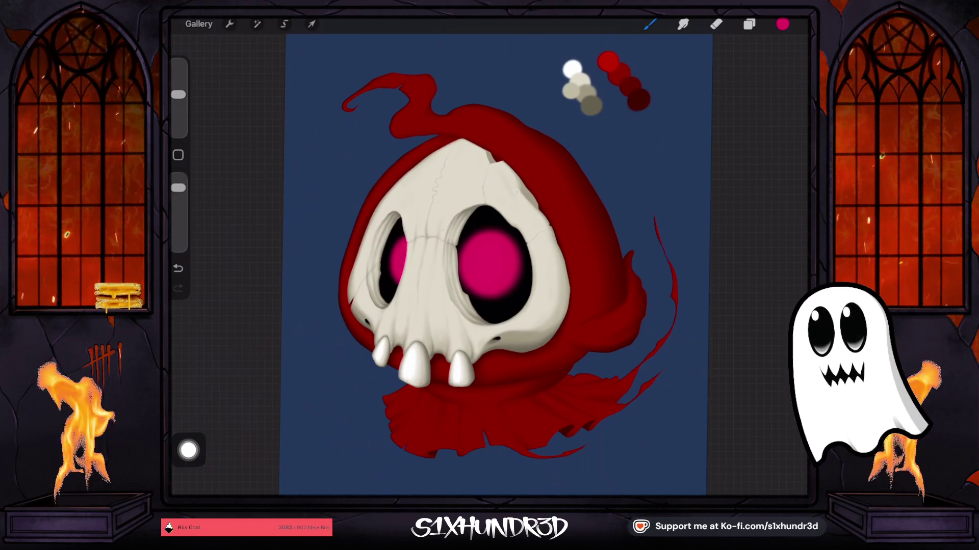
{"action": "scroll", "coordinate": [489, 254], "scroll_direction": "up", "scroll_amount": 2}
{"action": "scroll", "coordinate": [459, 265], "scroll_direction": "up", "scroll_amount": 2}
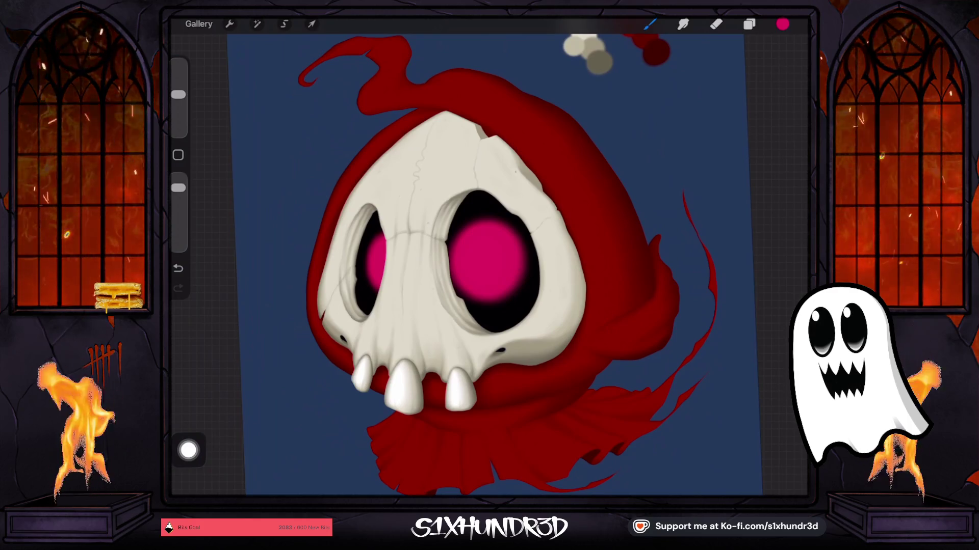
{"action": "scroll", "coordinate": [489, 265], "scroll_direction": "down", "scroll_amount": 3}
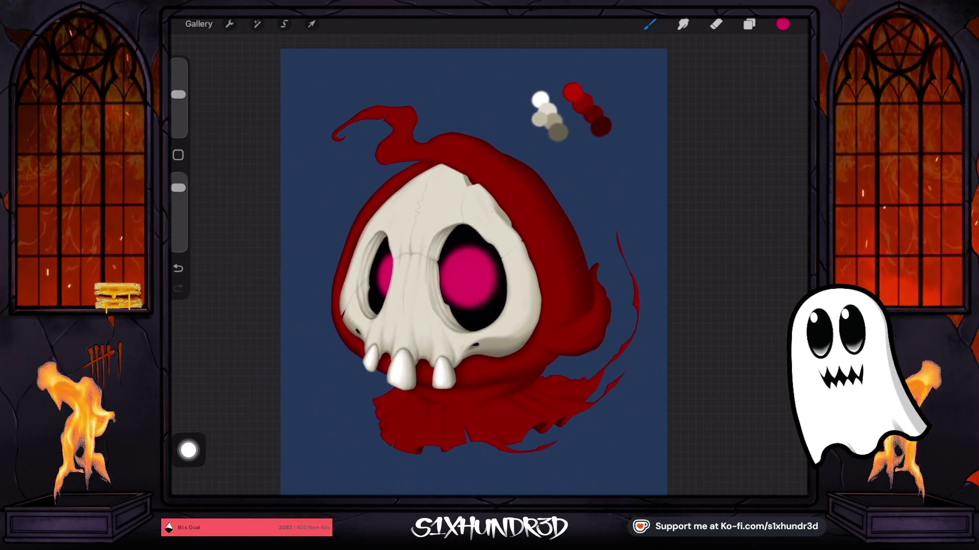
{"action": "left_click_drag", "start_coordinate": [572, 92], "coordinate": [572, 92]}
- Add a new layer above the red hood shape on Layer 7
{"action": "left_click", "coordinate": [749, 24]}
{"action": "scroll", "coordinate": [714, 275], "scroll_direction": "down", "scroll_amount": 5}
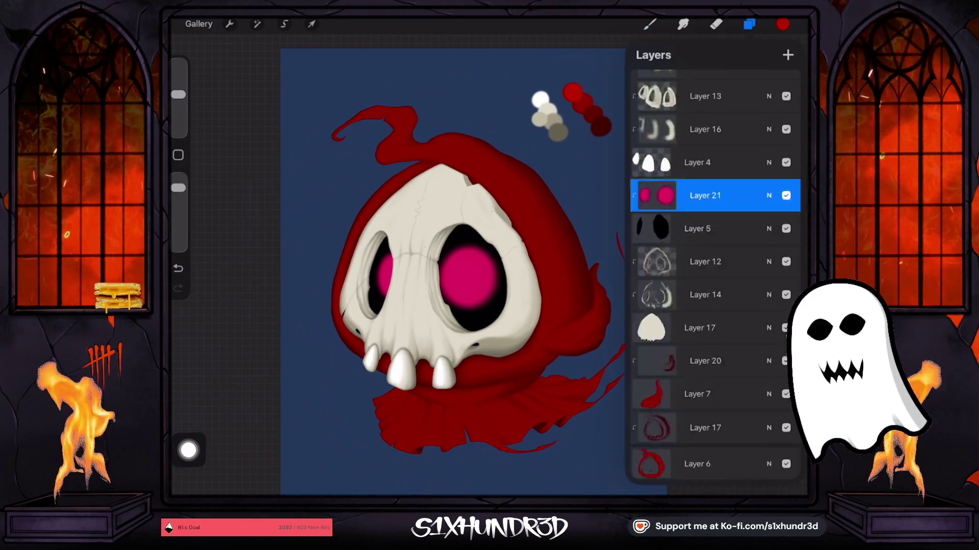
{"action": "scroll", "coordinate": [714, 275], "scroll_direction": "up", "scroll_amount": 1}
{"action": "left_click", "coordinate": [704, 199]}
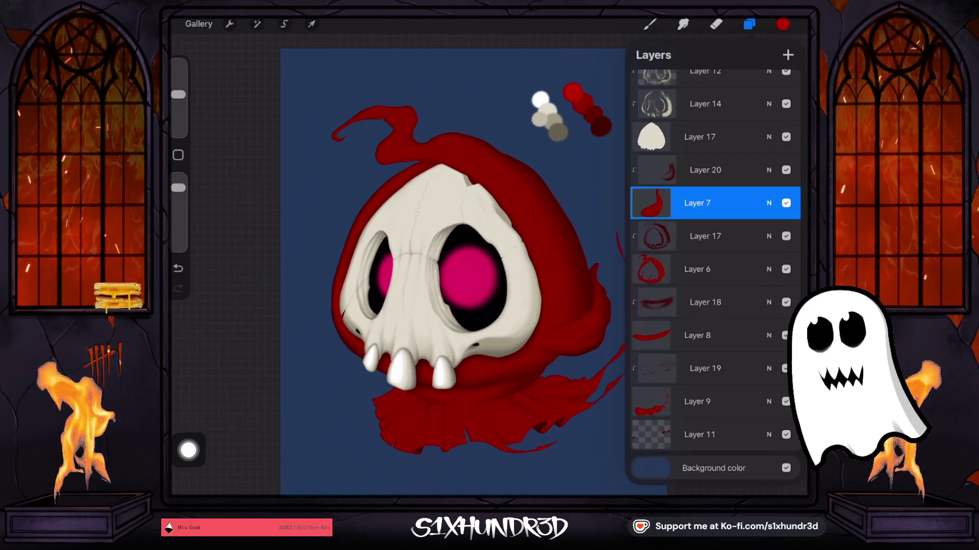
{"action": "left_click", "coordinate": [787, 54]}
{"action": "left_click", "coordinate": [649, 24]}
{"action": "left_click_drag", "start_coordinate": [178, 95], "coordinate": [178, 107]}
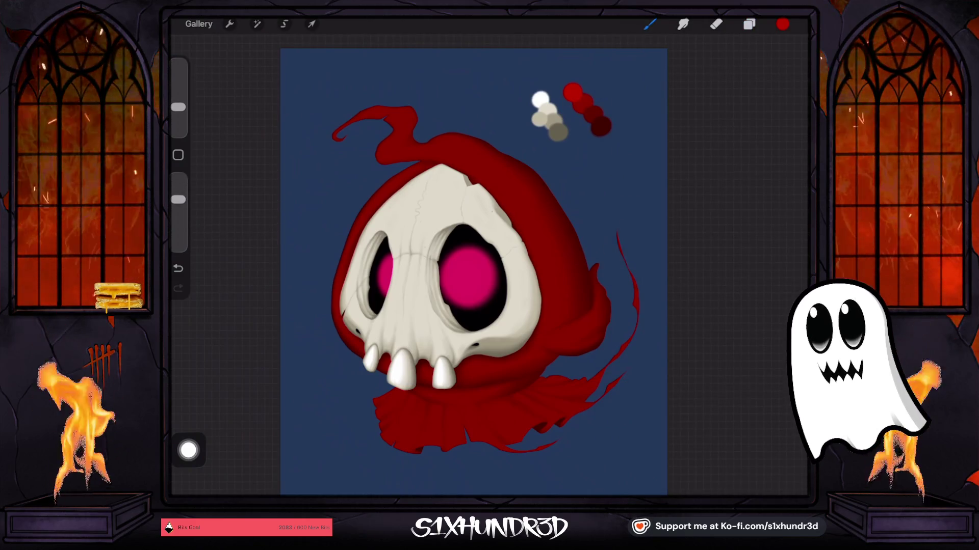
- Choose the Sketch Render 1 brush at 64% opacity and enlarge it to 17% size
{"action": "left_click", "coordinate": [650, 24]}
{"action": "scroll", "coordinate": [688, 275], "scroll_direction": "up", "scroll_amount": 5}
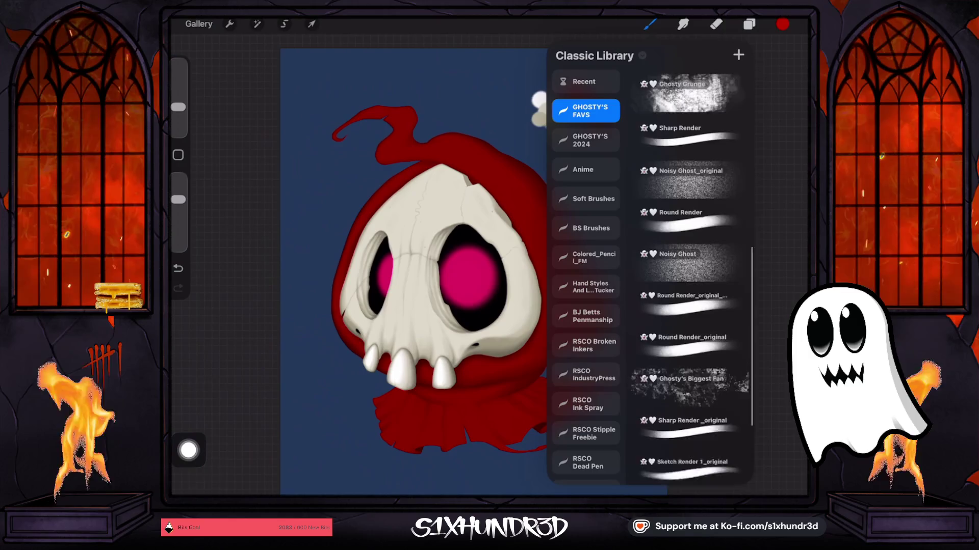
{"action": "scroll", "coordinate": [688, 275], "scroll_direction": "up", "scroll_amount": 2}
{"action": "left_click", "coordinate": [688, 257]}
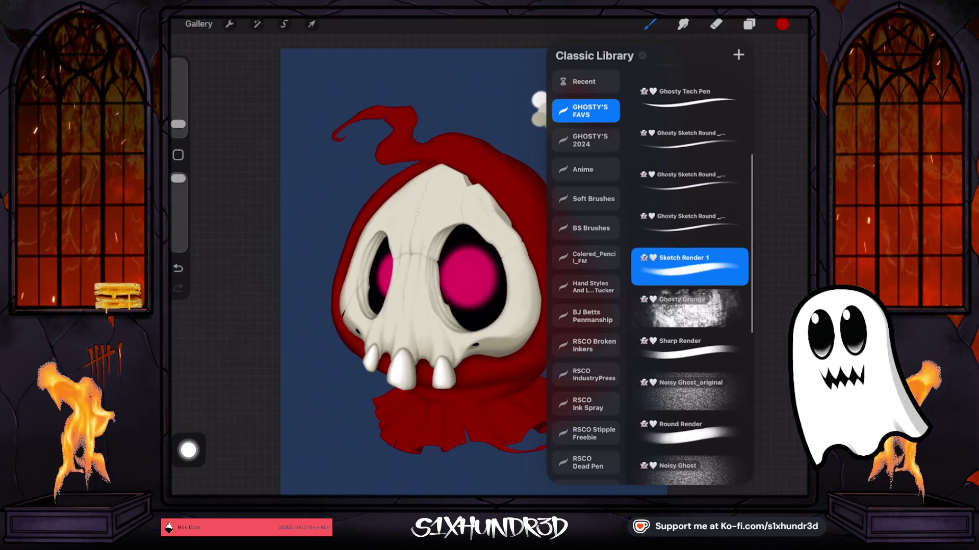
{"action": "left_click_drag", "start_coordinate": [178, 199], "coordinate": [178, 209]}
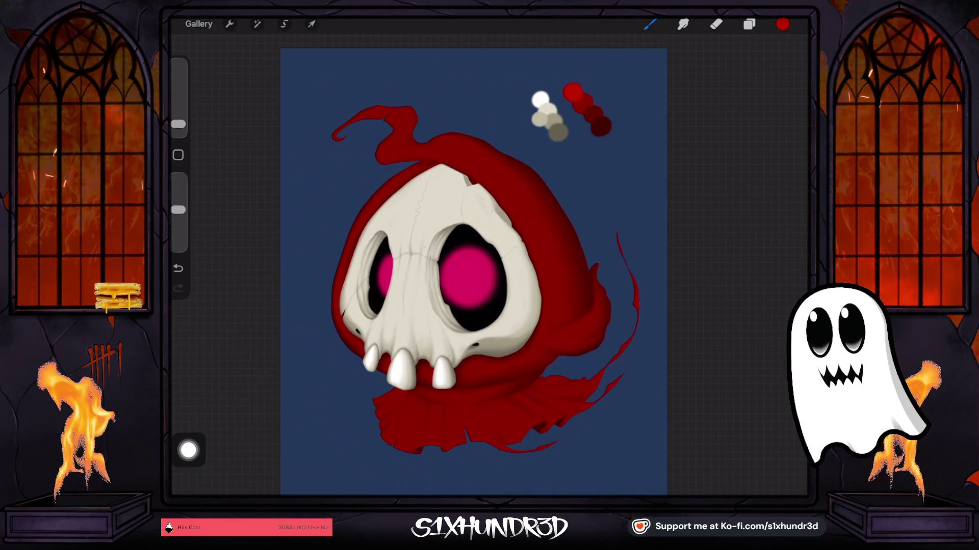
{"action": "left_click_drag", "start_coordinate": [178, 124], "coordinate": [178, 109]}
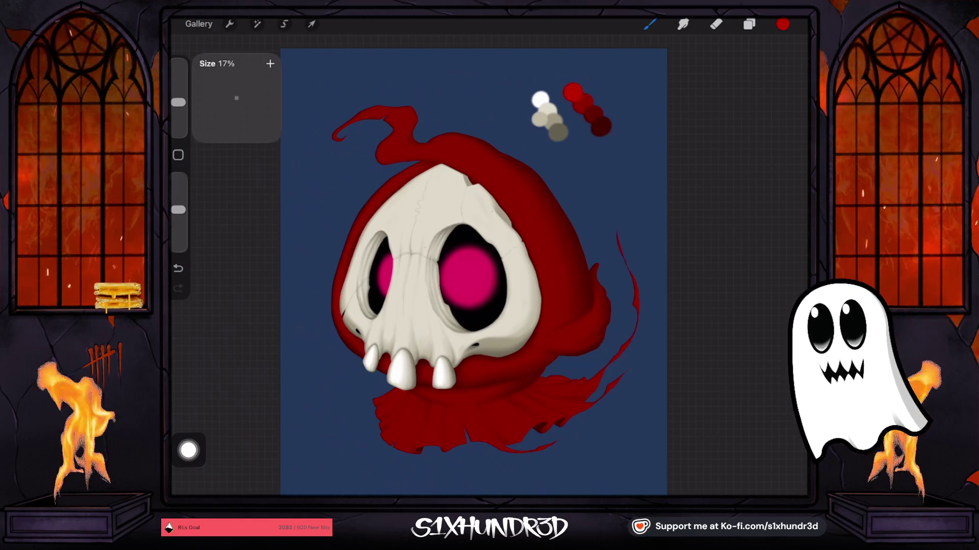
{"action": "left_click", "coordinate": [650, 24]}
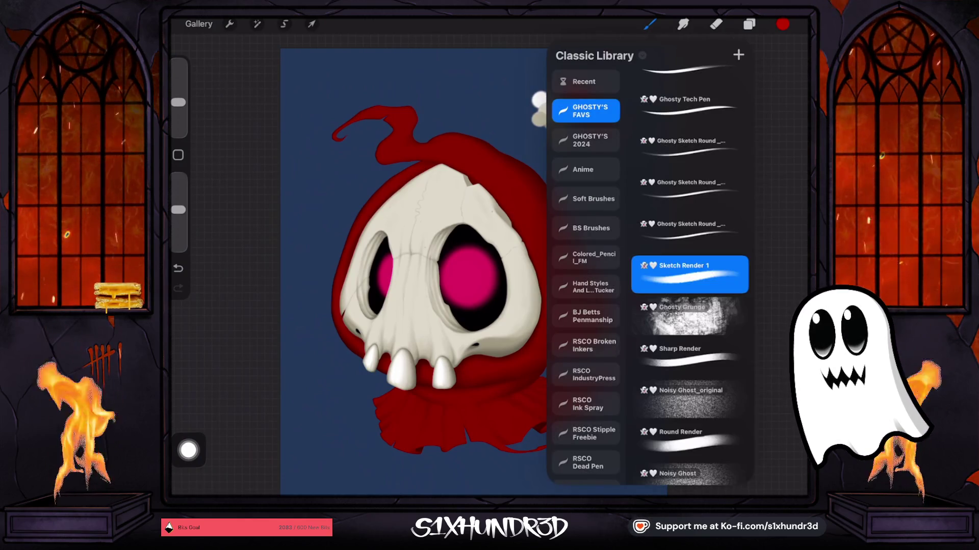
{"action": "left_click", "coordinate": [650, 24]}
{"action": "left_click_drag", "start_coordinate": [178, 102], "coordinate": [178, 76]}
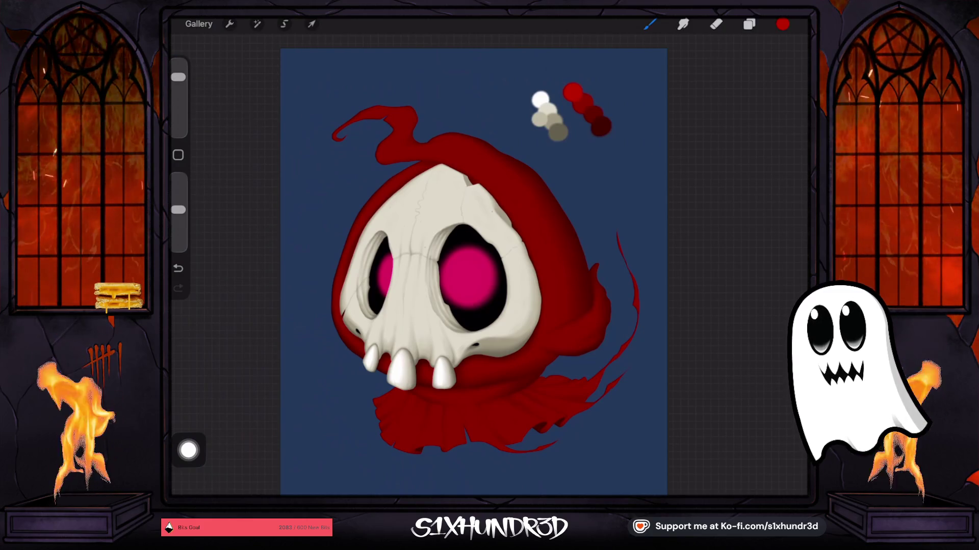
- Clear all the hood shading painted on Layer 22
{"action": "left_click", "coordinate": [749, 24]}
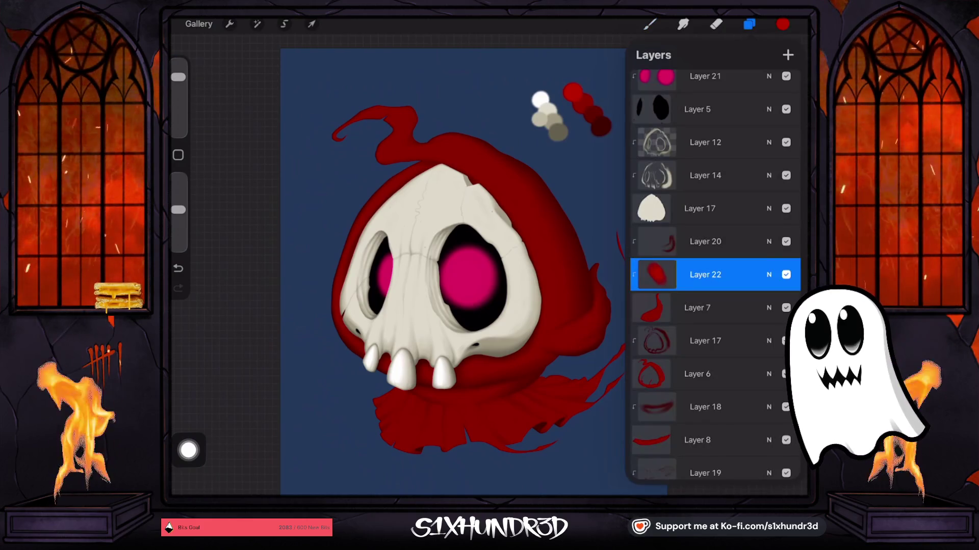
{"action": "left_click", "coordinate": [704, 275]}
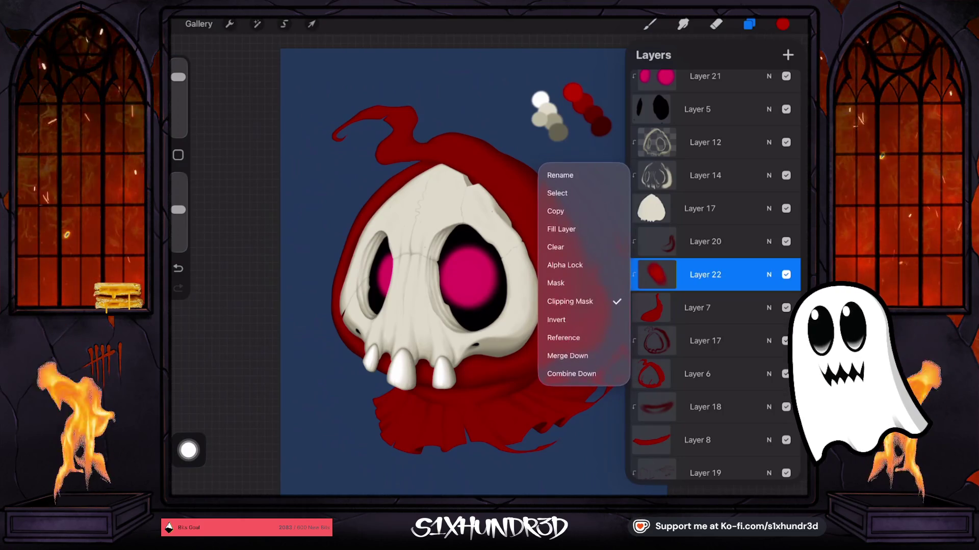
{"action": "left_click", "coordinate": [545, 251]}
- Set the brush to 50% size and 47% opacity, undoing two test strokes
{"action": "left_click", "coordinate": [650, 24]}
{"action": "left_click_drag", "start_coordinate": [178, 77], "coordinate": [178, 85]}
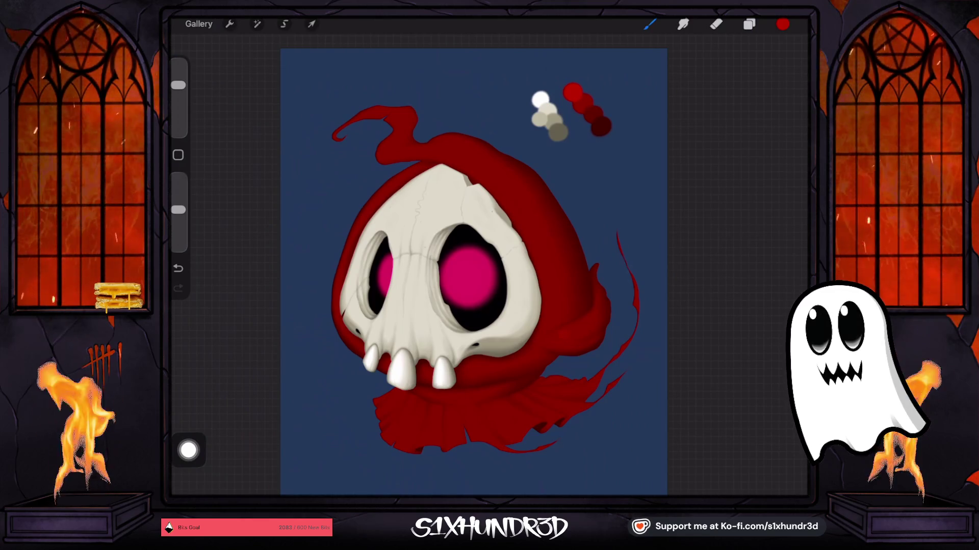
{"action": "left_click", "coordinate": [178, 268]}
{"action": "left_click_drag", "start_coordinate": [177, 209], "coordinate": [177, 216]}
{"action": "left_click", "coordinate": [178, 268]}
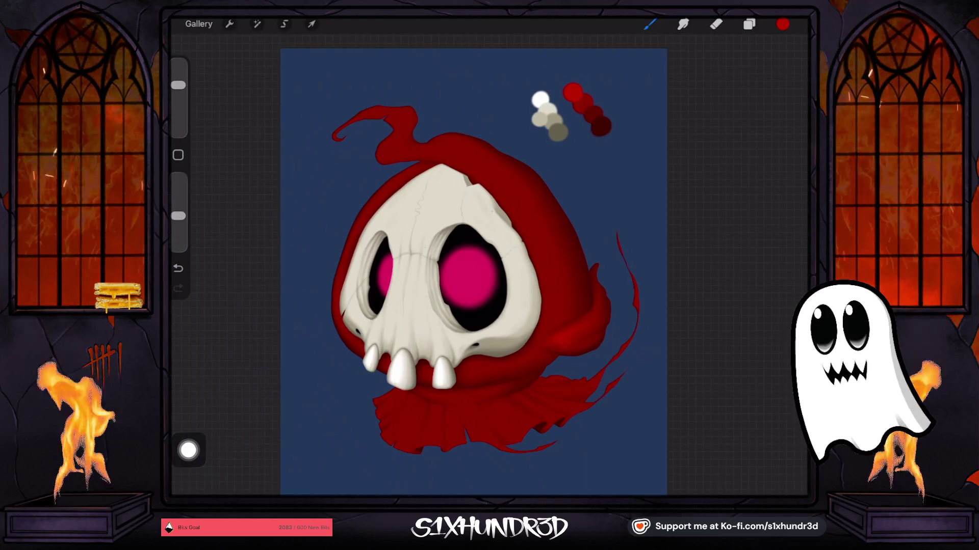
- Select Layer 6 and add a new layer above it
{"action": "left_click", "coordinate": [749, 24]}
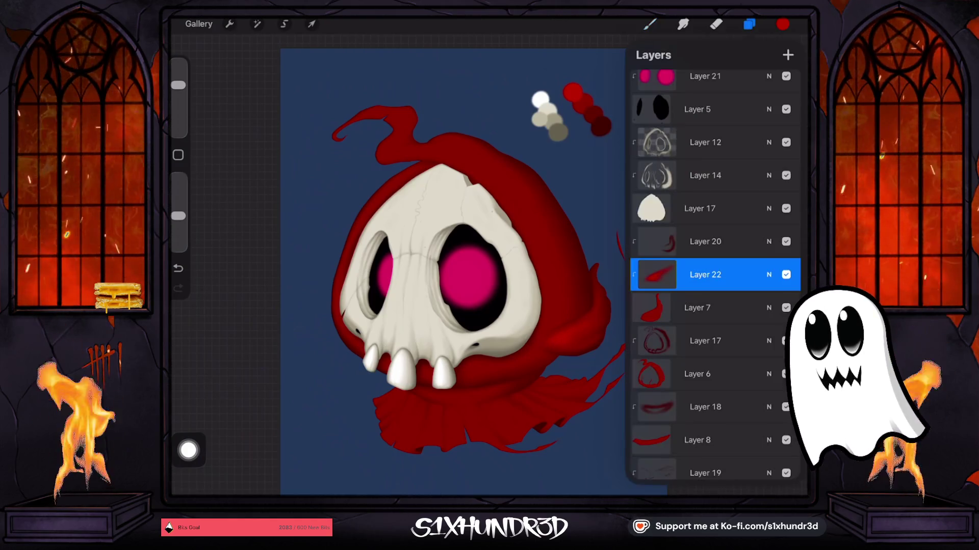
{"action": "left_click", "coordinate": [705, 341]}
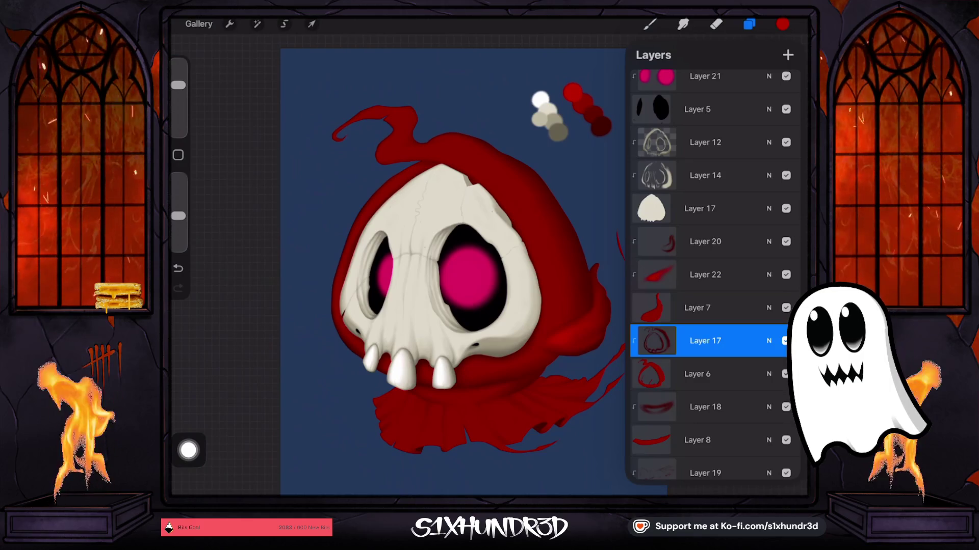
{"action": "left_click", "coordinate": [705, 374]}
{"action": "left_click", "coordinate": [787, 55]}
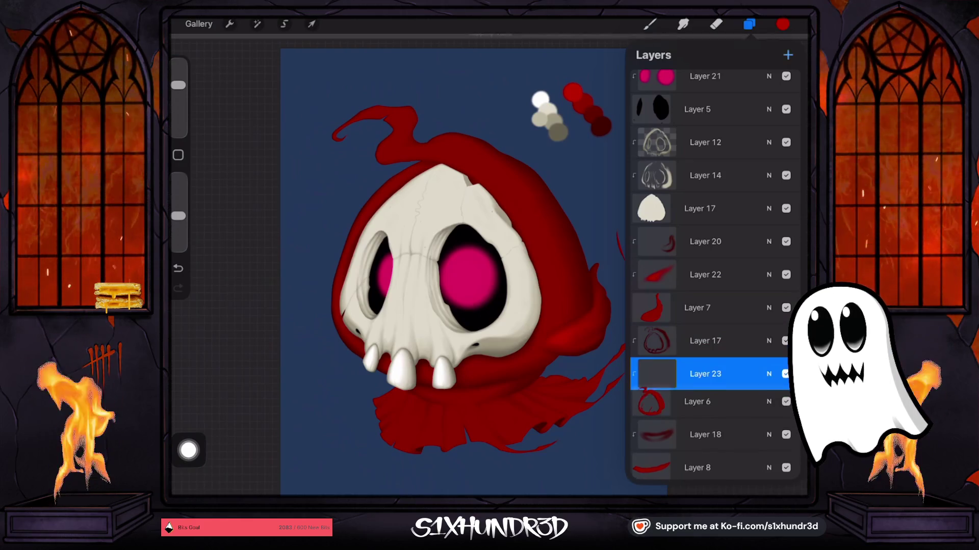
- Paint darker red shading along the hood edges, adjusting brush size and opacity
{"action": "left_click", "coordinate": [649, 24]}
{"action": "left_click_drag", "start_coordinate": [178, 86], "coordinate": [178, 75]}
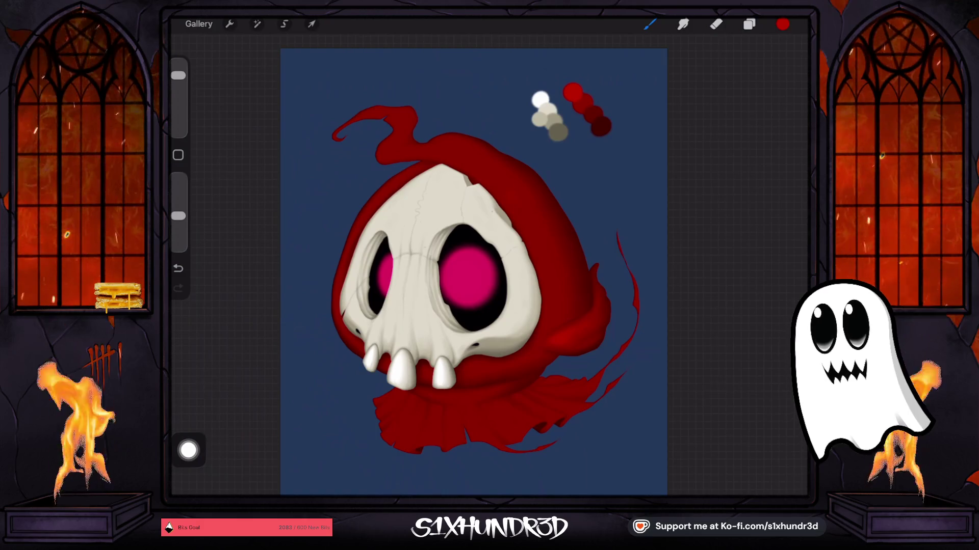
{"action": "left_click", "coordinate": [178, 269]}
{"action": "left_click_drag", "start_coordinate": [178, 215], "coordinate": [178, 221]}
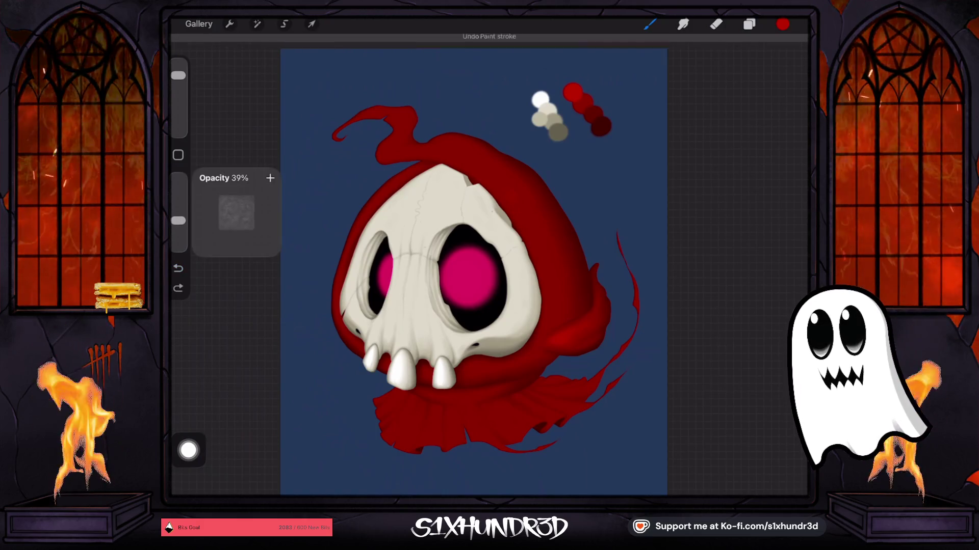
{"action": "left_click_drag", "start_coordinate": [178, 75], "coordinate": [178, 63]}
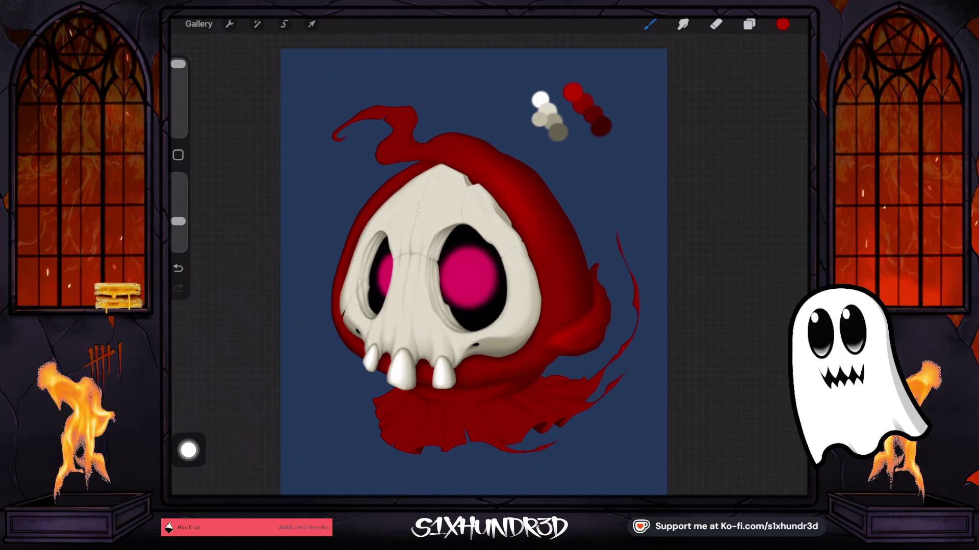
{"action": "left_click_drag", "start_coordinate": [178, 64], "coordinate": [178, 74]}
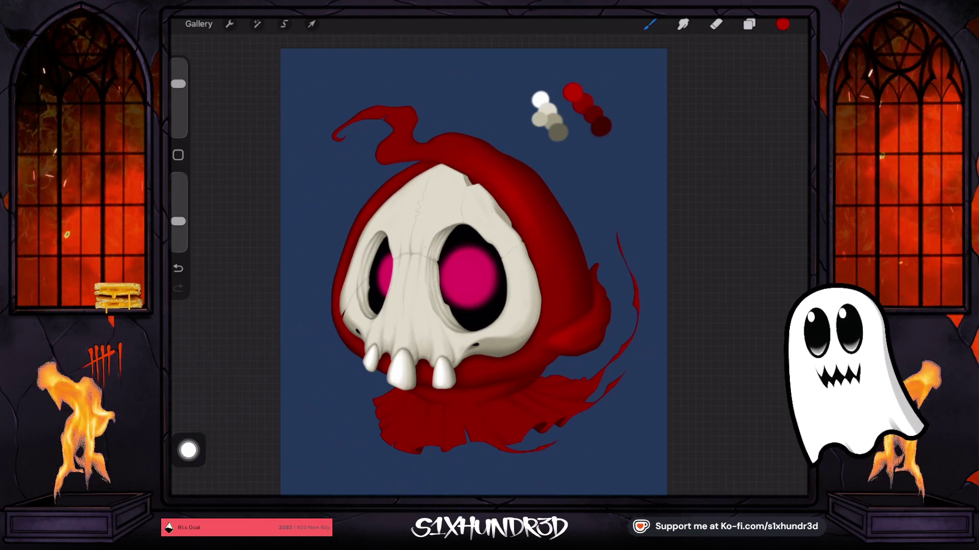
{"action": "left_click", "coordinate": [178, 268]}
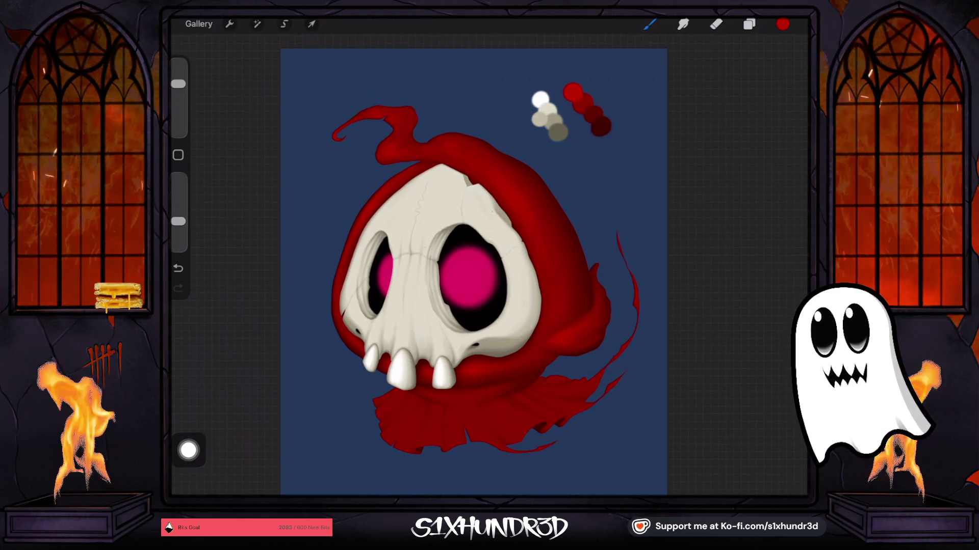
- Add a new layer above Layer 8 and paint collar folds on it
{"action": "left_click", "coordinate": [749, 24]}
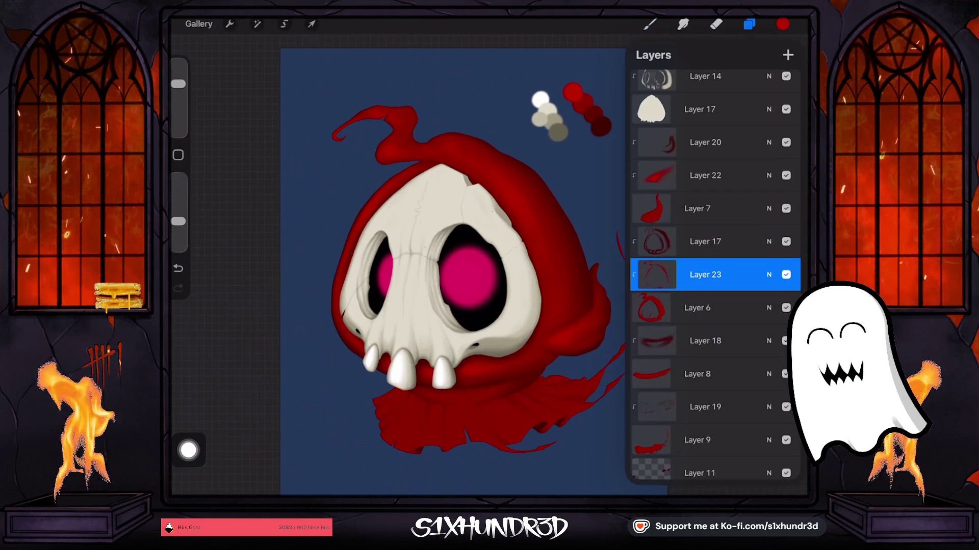
{"action": "left_click", "coordinate": [714, 373]}
{"action": "left_click", "coordinate": [787, 54]}
{"action": "left_click", "coordinate": [649, 24]}
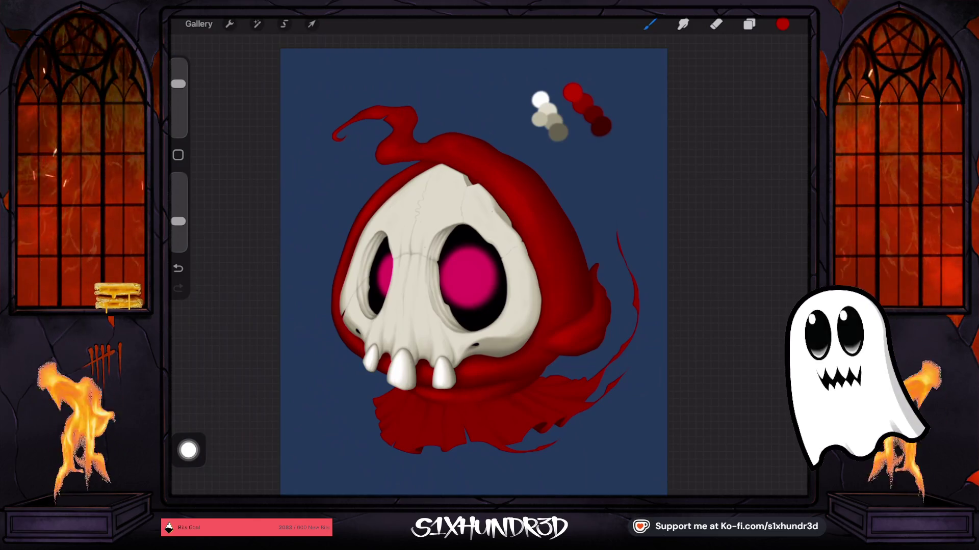
- Add a clipped layer above Layer 9 and paint more fold lines into the red collar
{"action": "left_click", "coordinate": [749, 24]}
{"action": "left_click", "coordinate": [703, 401]}
{"action": "left_click", "coordinate": [788, 54]}
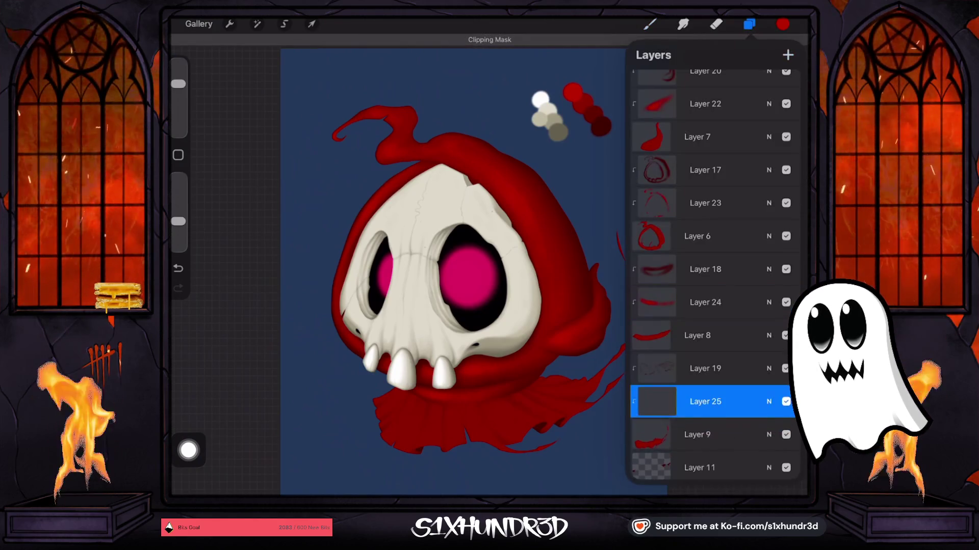
{"action": "left_click", "coordinate": [650, 24]}
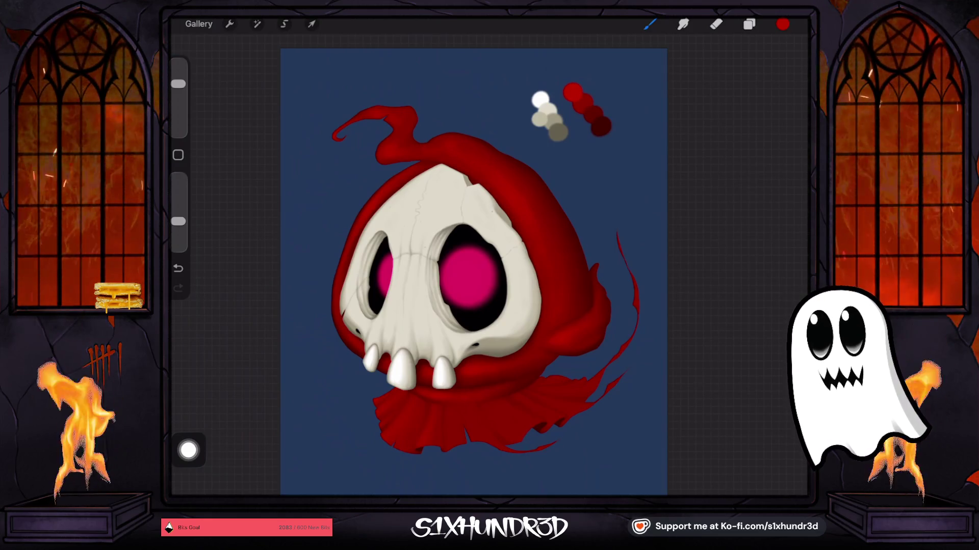
- Paint deeper creases between the collar's ruffled folds, resizing the brush and undoing or redoing strokes
{"action": "left_click_drag", "start_coordinate": [178, 84], "coordinate": [178, 79]}
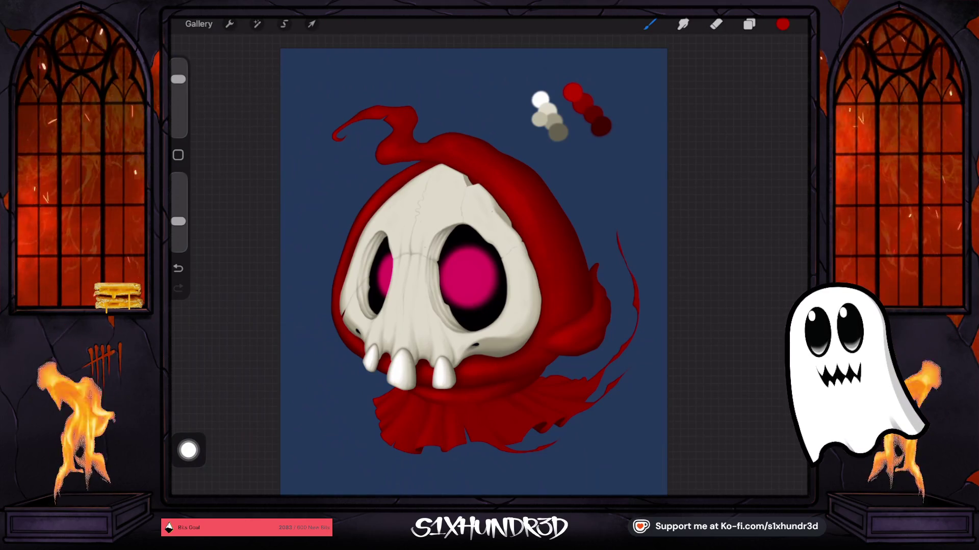
{"action": "key", "text": "ctrl+z"}
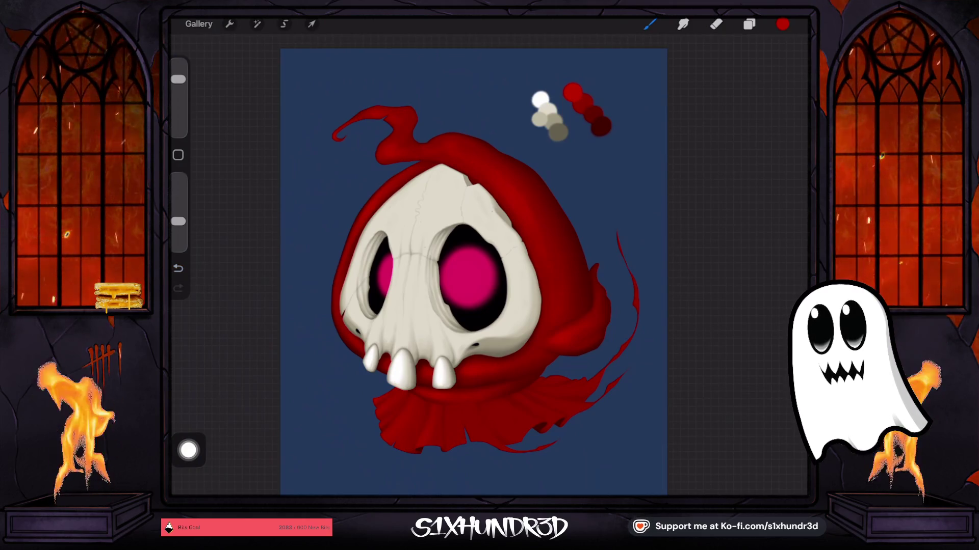
{"action": "left_click_drag", "start_coordinate": [178, 79], "coordinate": [178, 63]}
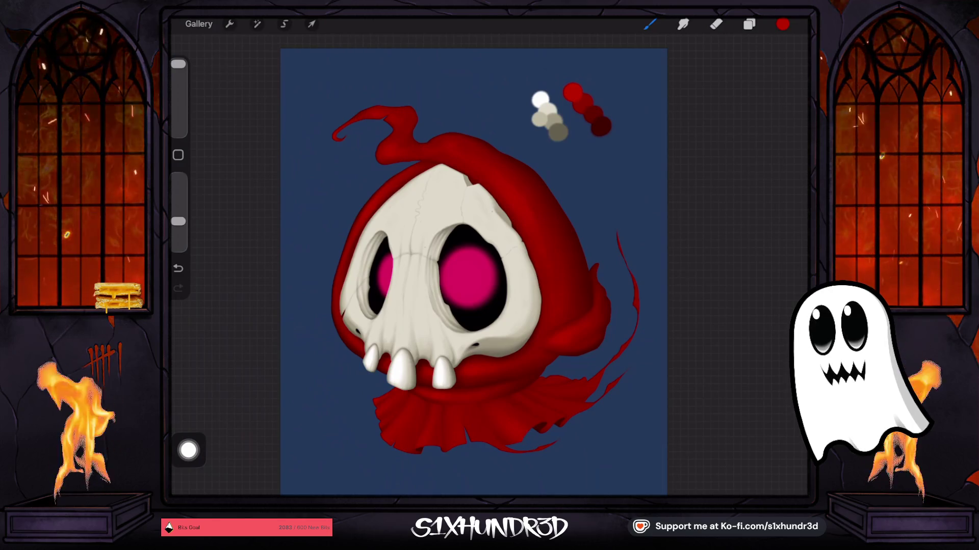
{"action": "left_click_drag", "start_coordinate": [178, 63], "coordinate": [178, 81]}
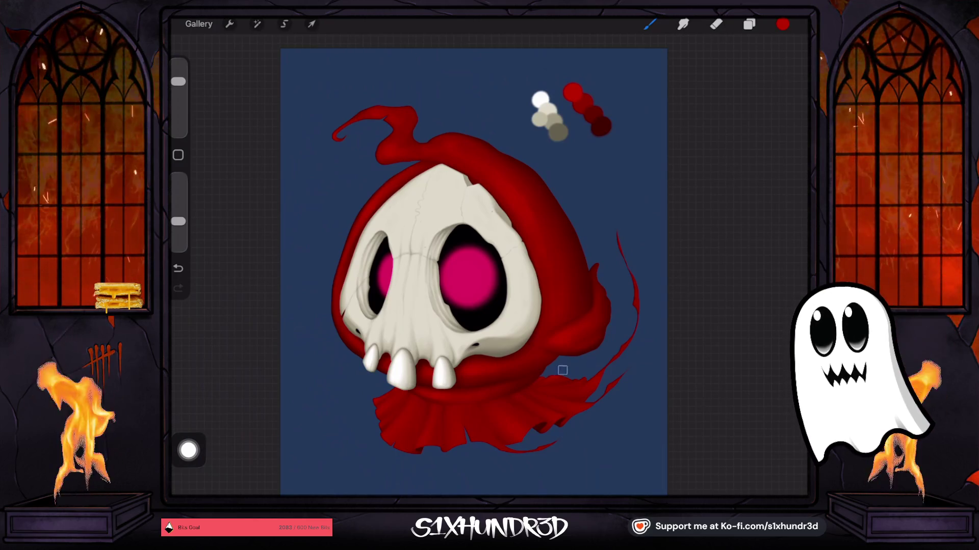
{"action": "key", "text": "ctrl+shift+z"}
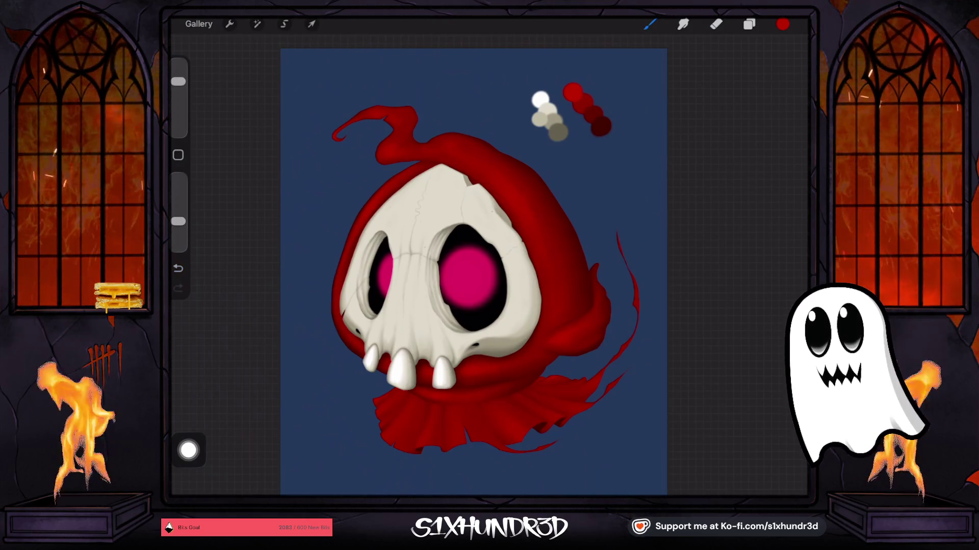
{"action": "key", "text": "ctrl+z"}
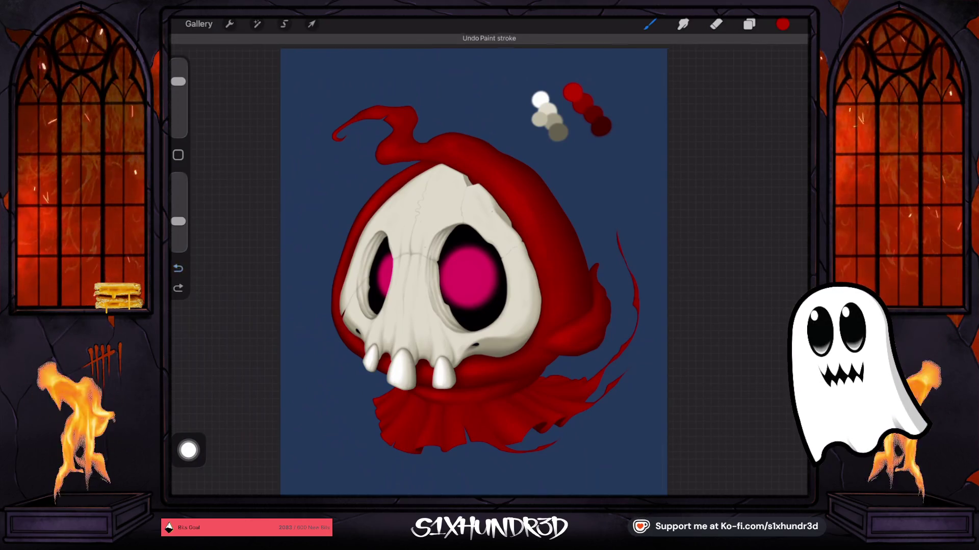
{"action": "key", "text": "ctrl+shift+z"}
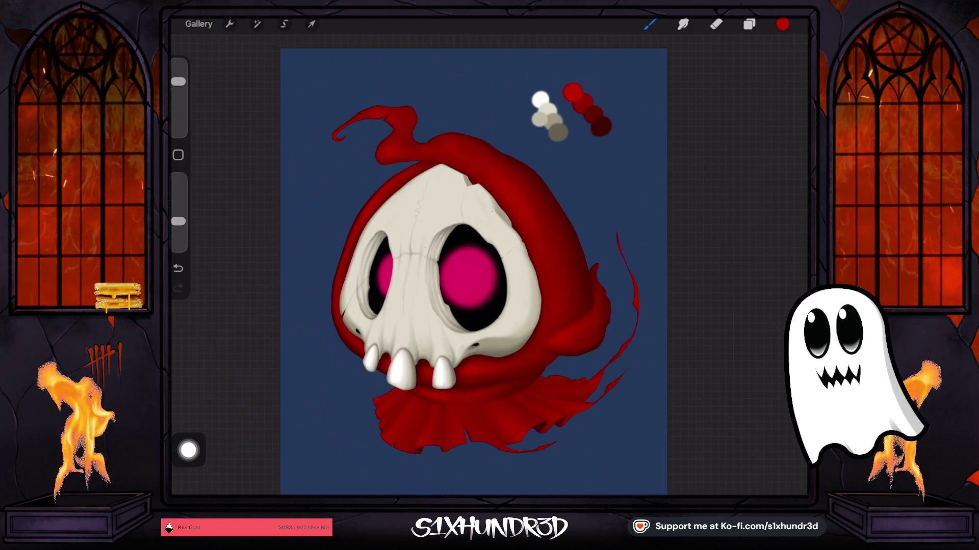
{"action": "key", "text": "ctrl+z"}
{"action": "left_click", "coordinate": [525, 436]}
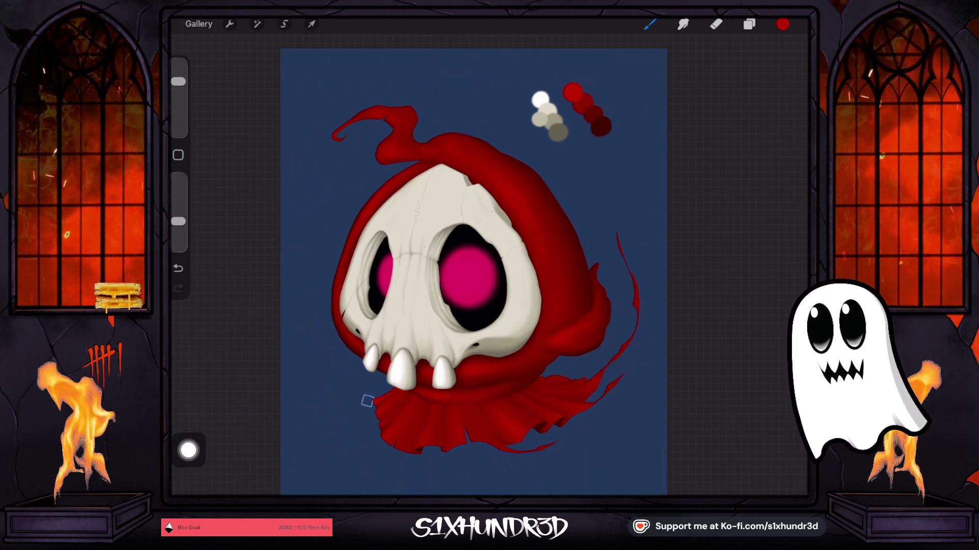
{"action": "left_click_drag", "start_coordinate": [178, 81], "coordinate": [178, 89]}
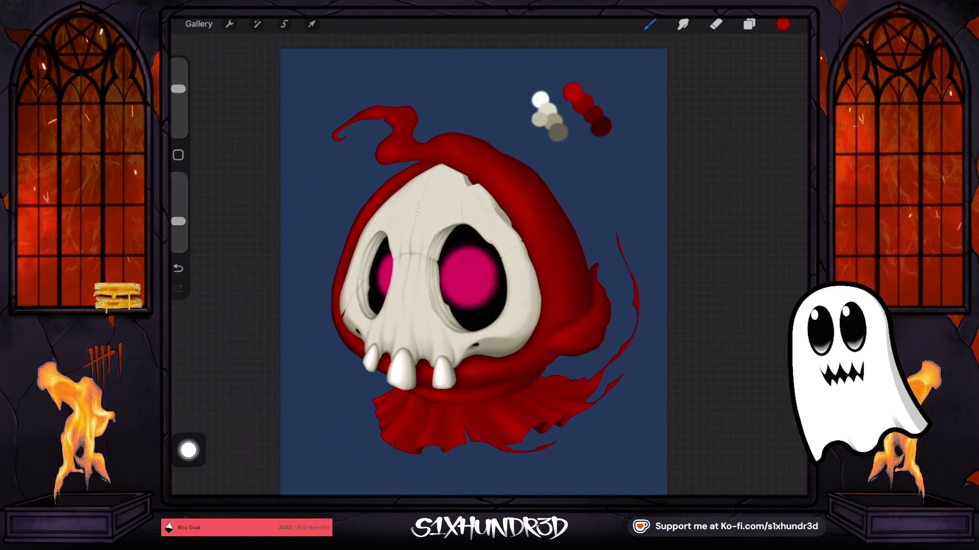
- Make Layer 22 the active painting layer
{"action": "scroll", "coordinate": [472, 265], "scroll_direction": "up", "scroll_amount": 3}
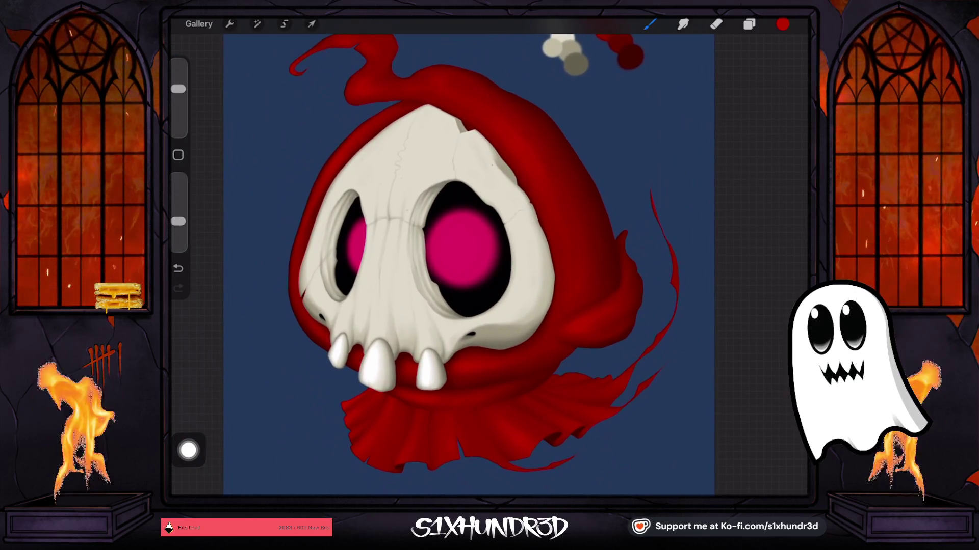
{"action": "left_click", "coordinate": [749, 24]}
{"action": "scroll", "coordinate": [713, 255], "scroll_direction": "up", "scroll_amount": 5}
{"action": "left_click", "coordinate": [705, 243]}
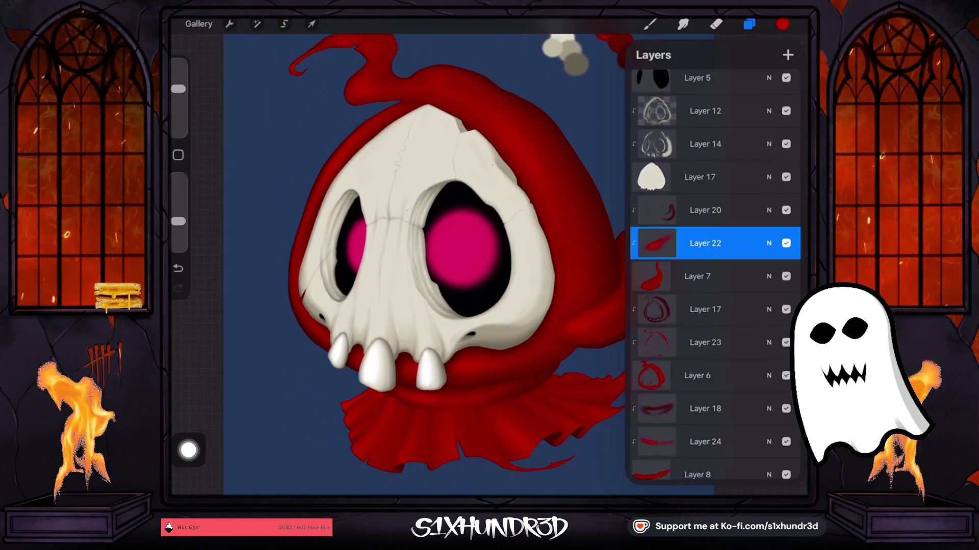
{"action": "left_click", "coordinate": [650, 24]}
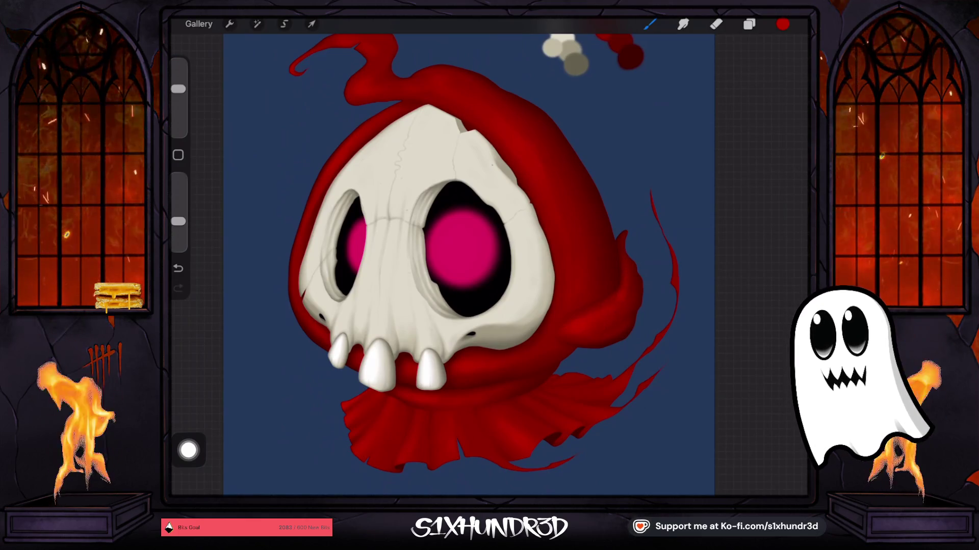
- Switch to painting on Layer 23 and shrink the brush to about 29% size
{"action": "left_click", "coordinate": [748, 24]}
{"action": "left_click", "coordinate": [704, 308]}
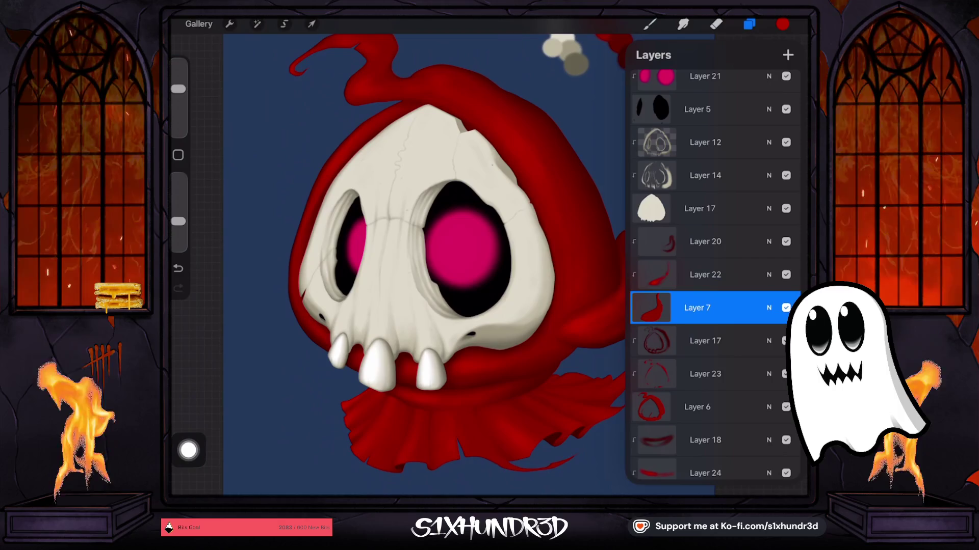
{"action": "left_click", "coordinate": [705, 374]}
{"action": "left_click", "coordinate": [649, 24]}
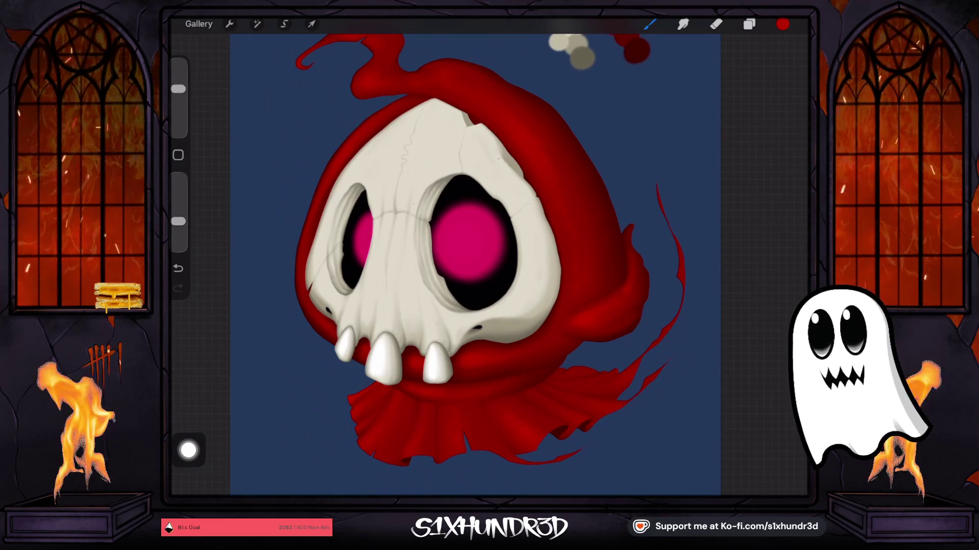
{"action": "left_click_drag", "start_coordinate": [178, 89], "coordinate": [178, 96]}
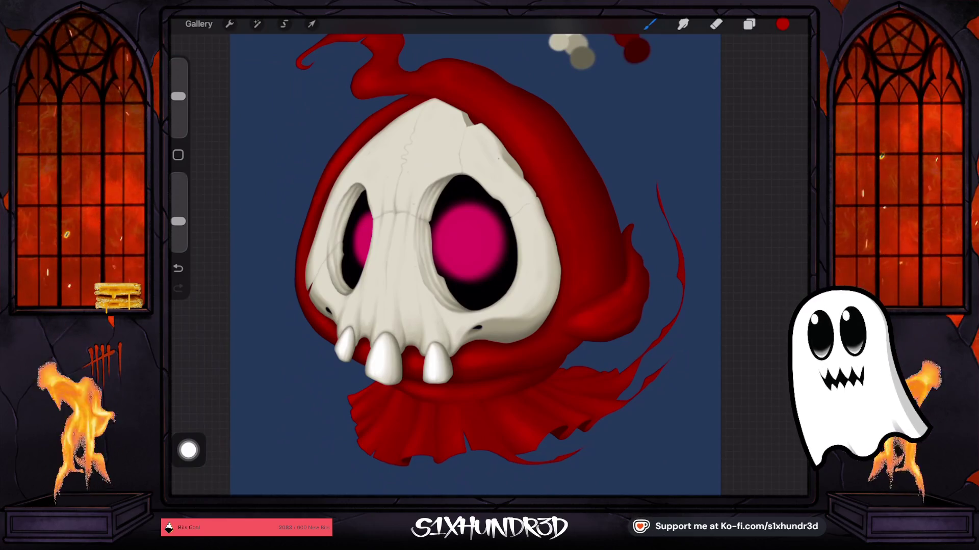
{"action": "scroll", "coordinate": [458, 265], "scroll_direction": "down", "scroll_amount": 3}
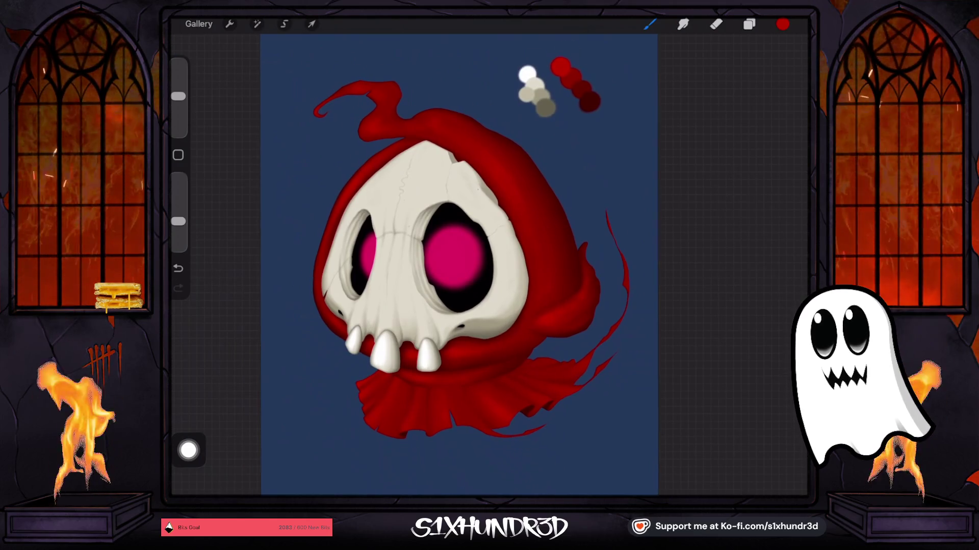
{"action": "scroll", "coordinate": [464, 234], "scroll_direction": "up", "scroll_amount": 2}
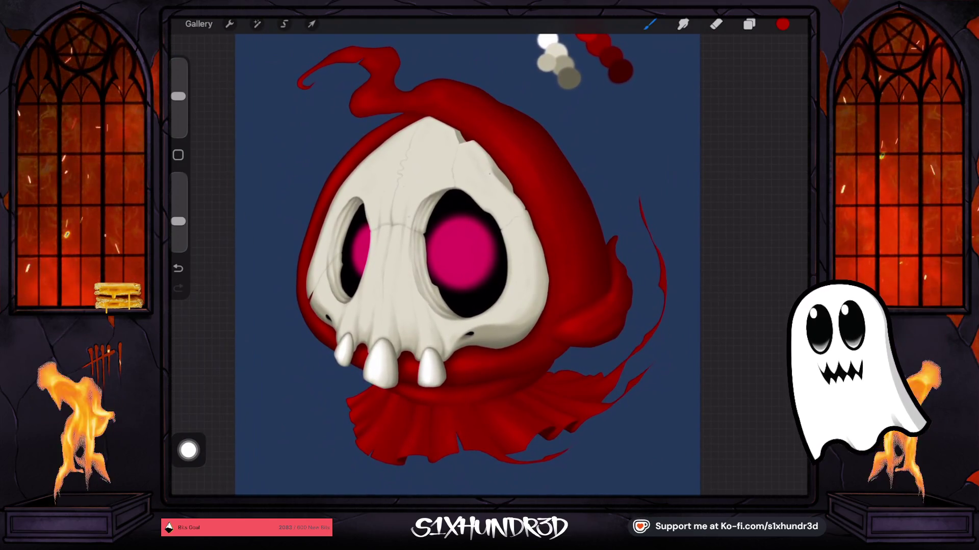
- Sample the grey-beige swatch and select the skull's Layer 12
{"action": "mouse_move", "coordinate": [540, 66]}
{"action": "left_mouse_down"}
{"action": "mouse_move", "coordinate": [571, 53]}
{"action": "mouse_move", "coordinate": [569, 61]}
{"action": "left_mouse_up"}
{"action": "left_click", "coordinate": [749, 24]}
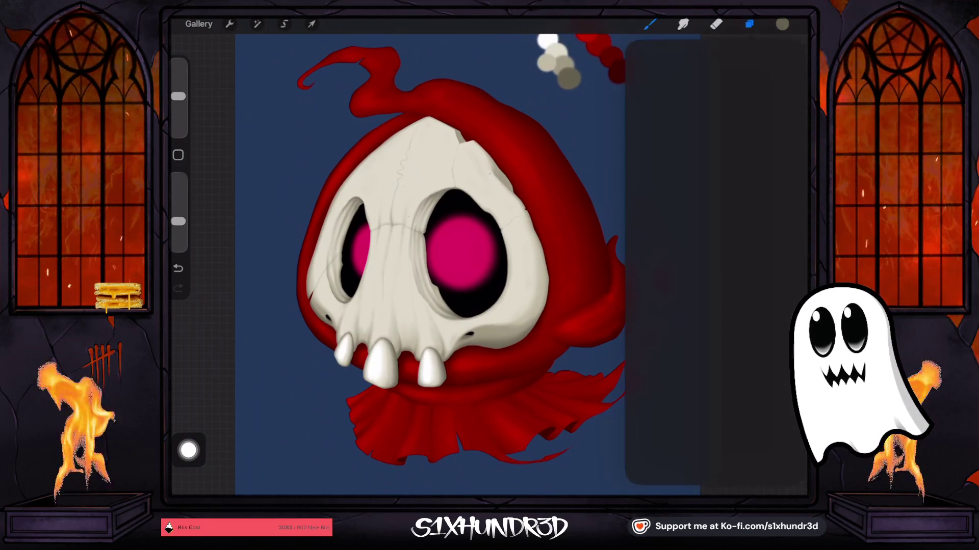
{"action": "scroll", "coordinate": [714, 275], "scroll_direction": "down", "scroll_amount": 2}
{"action": "left_click", "coordinate": [705, 334]}
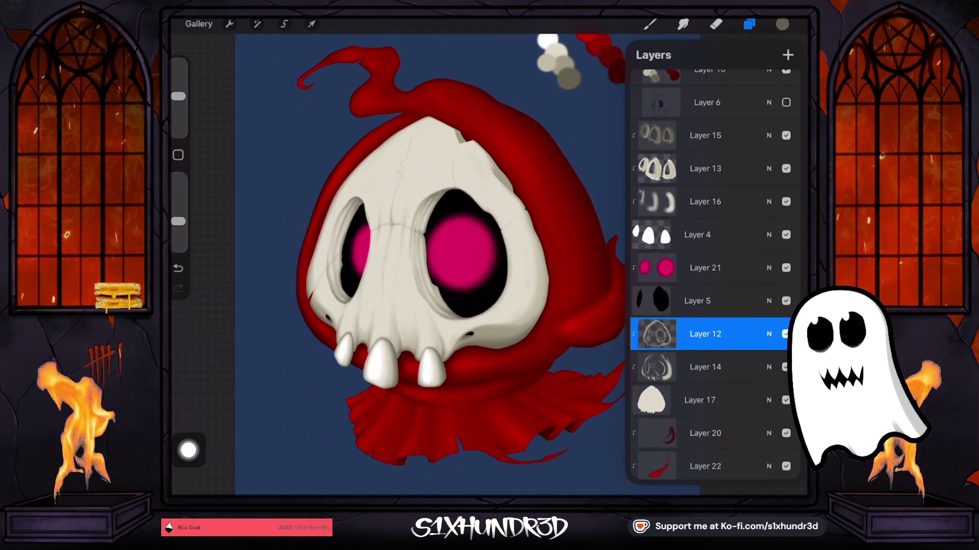
{"action": "left_click", "coordinate": [705, 334]}
{"action": "left_click", "coordinate": [705, 333]}
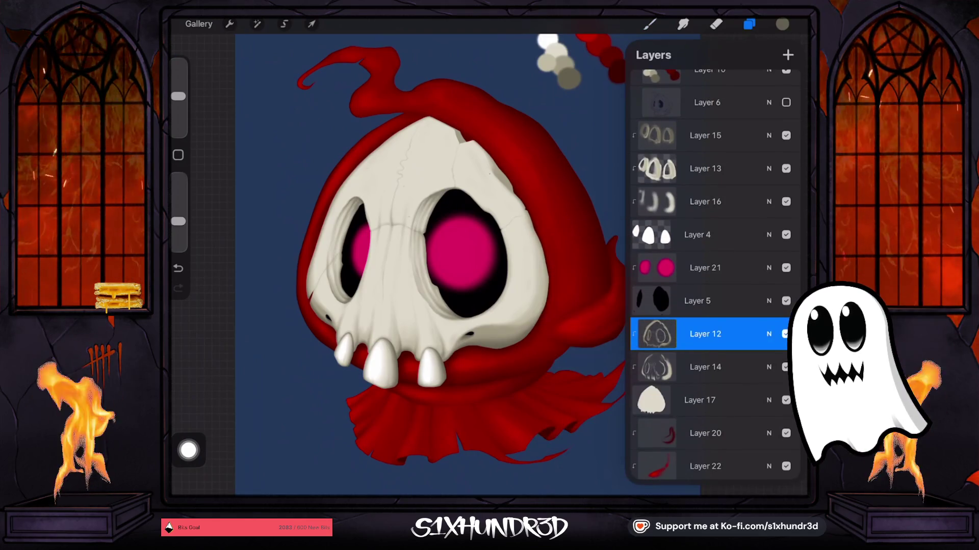
- Set the brush to 44% size and 94% opacity
{"action": "left_click", "coordinate": [649, 24]}
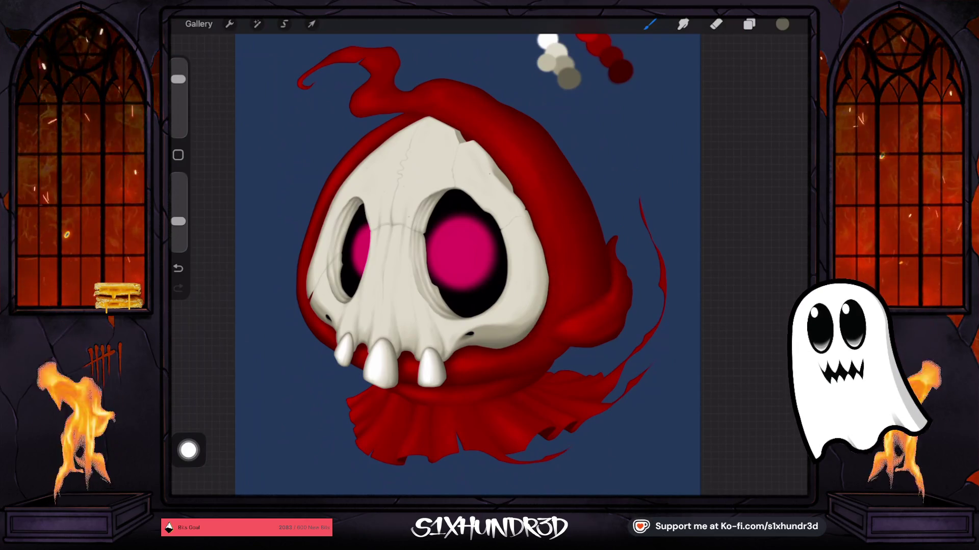
{"action": "left_click_drag", "start_coordinate": [178, 221], "coordinate": [178, 239]}
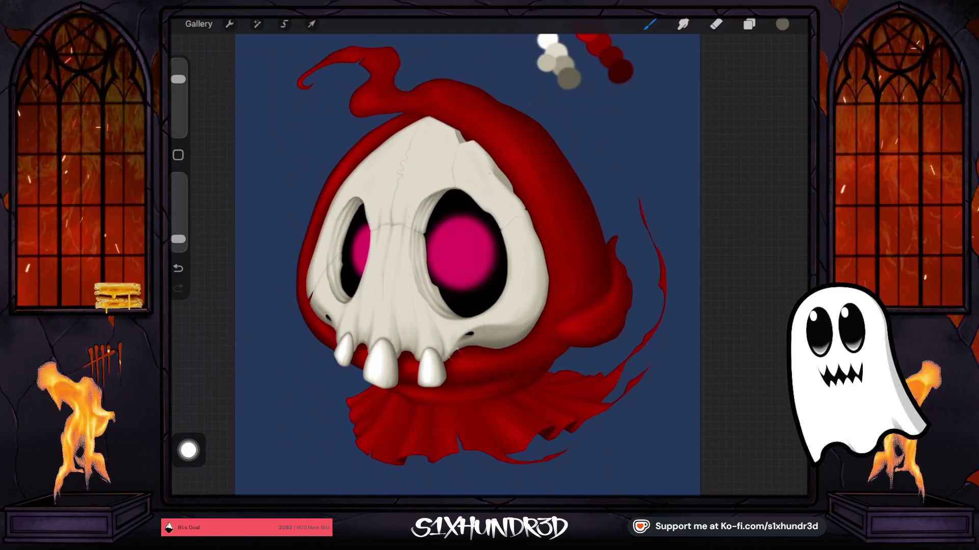
{"action": "scroll", "coordinate": [467, 265], "scroll_direction": "down", "scroll_amount": 2}
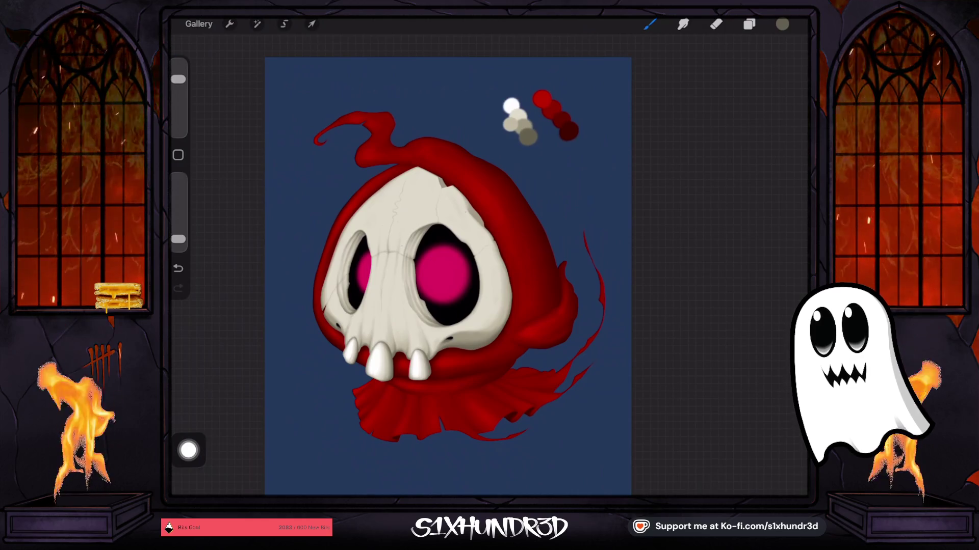
- Choose white and add a new empty Layer 26 above eye-glow Layer 21
{"action": "left_click", "coordinate": [782, 24]}
{"action": "left_click", "coordinate": [692, 129]}
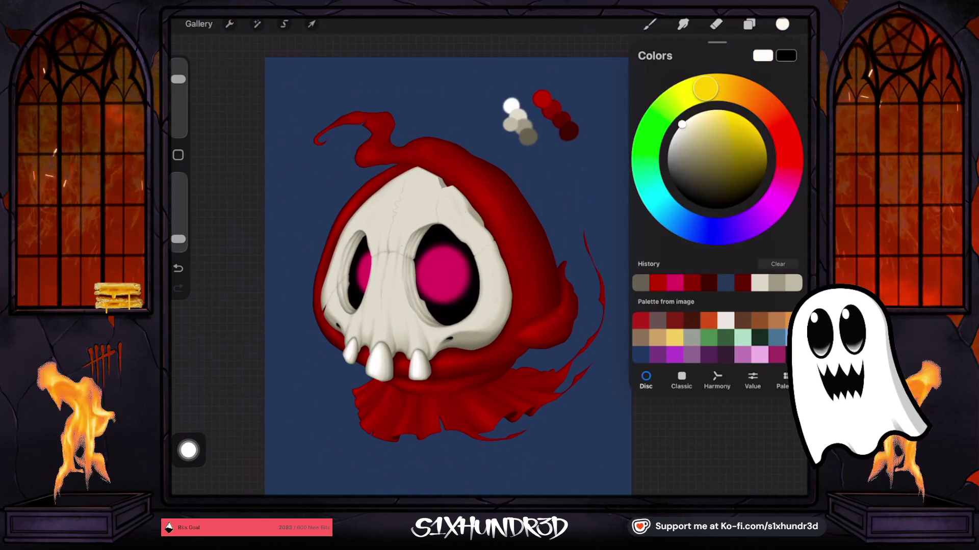
{"action": "left_click", "coordinate": [749, 24]}
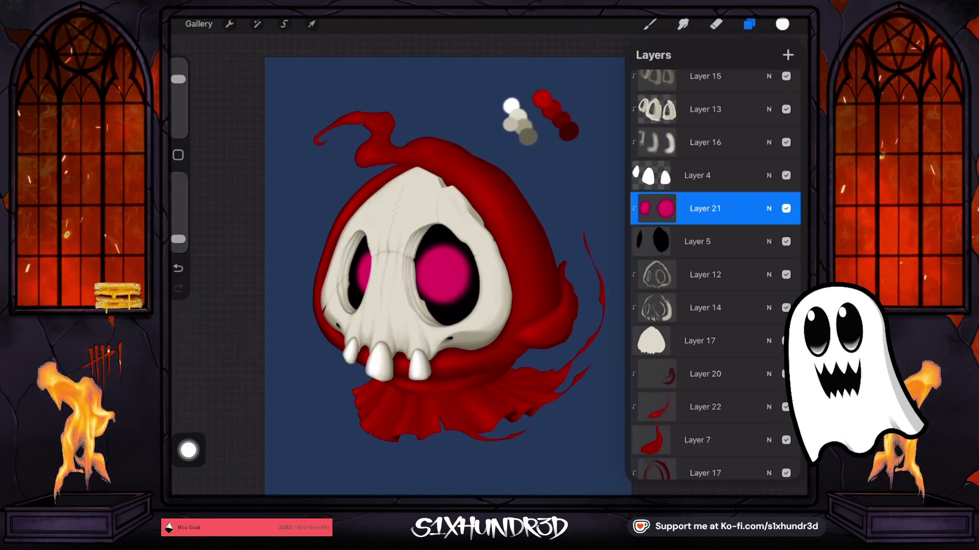
{"action": "left_click", "coordinate": [705, 208]}
{"action": "left_click", "coordinate": [788, 54]}
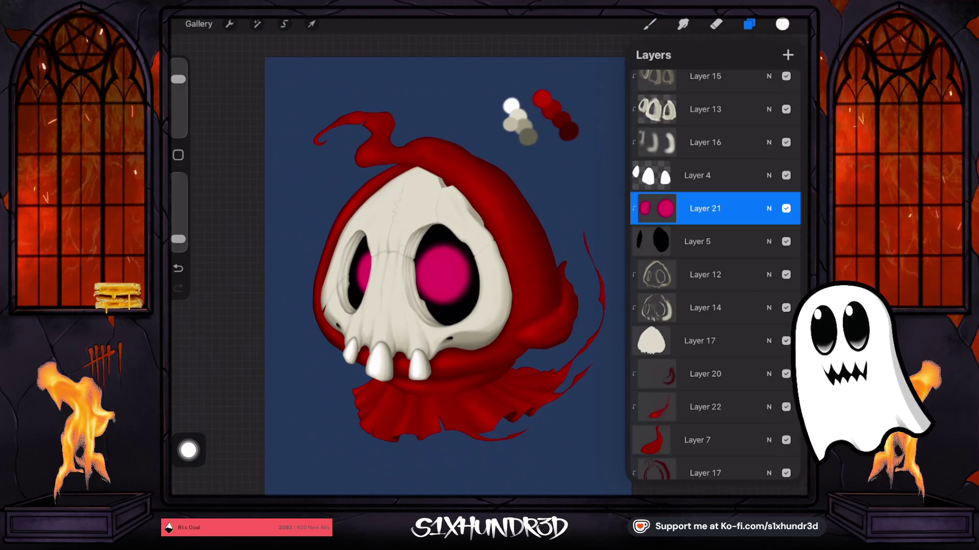
{"action": "left_click", "coordinate": [788, 54]}
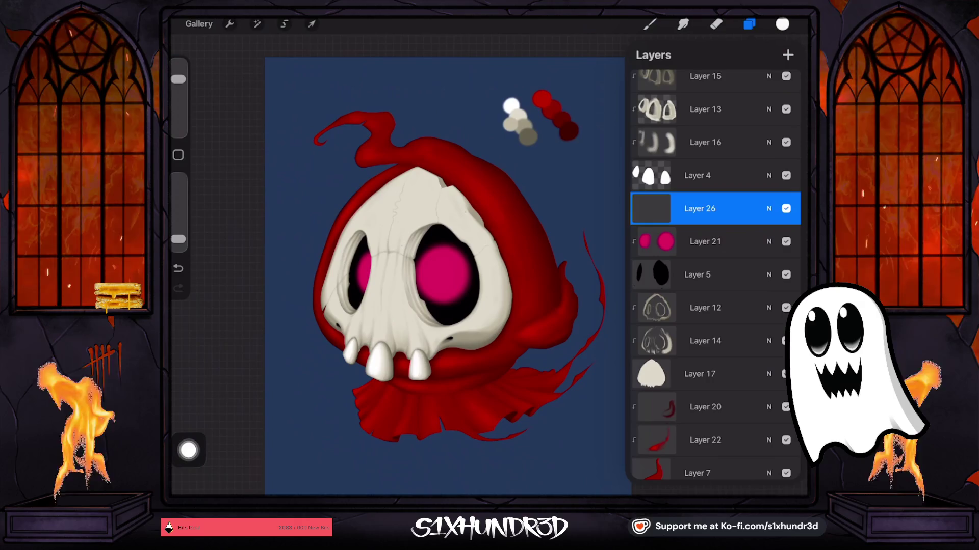
{"action": "left_click", "coordinate": [748, 24]}
- Select the Textured Coloring Tool brush at 100% opacity and 13% size
{"action": "left_click", "coordinate": [649, 24]}
{"action": "scroll", "coordinate": [689, 275], "scroll_direction": "down", "scroll_amount": 7}
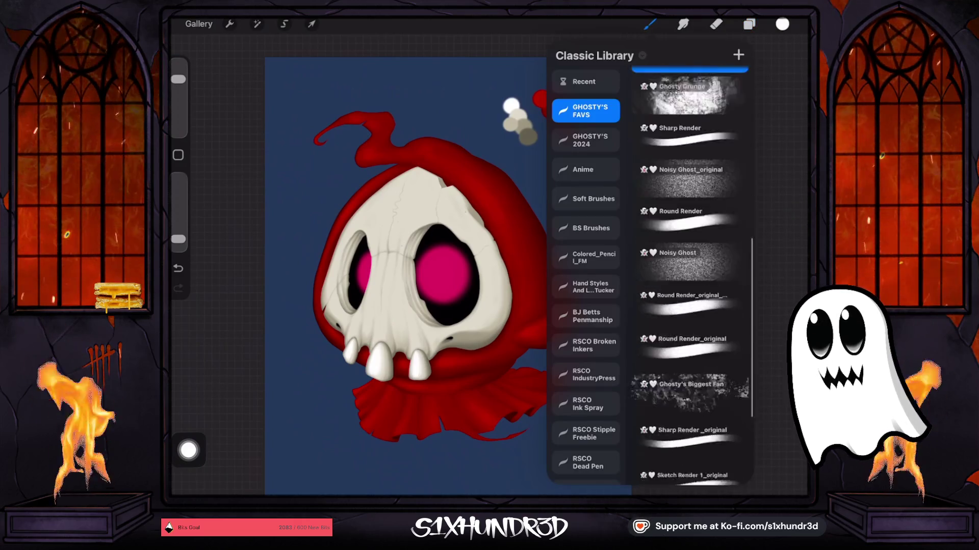
{"action": "left_click", "coordinate": [689, 377]}
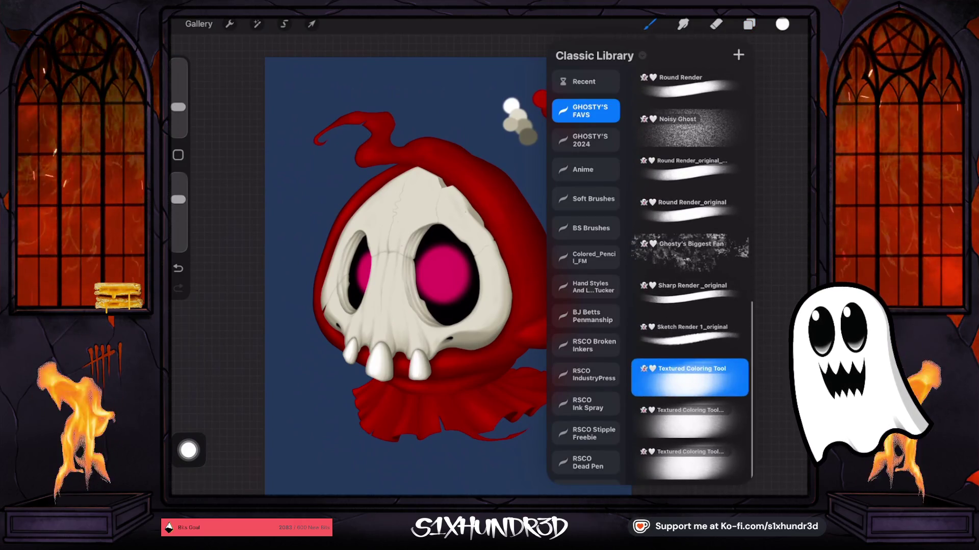
{"action": "left_click", "coordinate": [178, 117]}
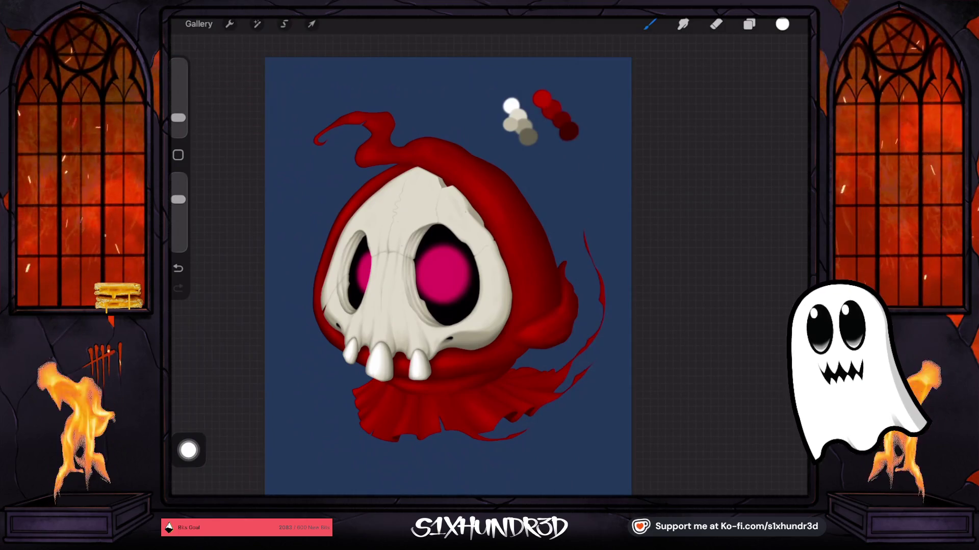
{"action": "left_click_drag", "start_coordinate": [178, 199], "coordinate": [178, 178]}
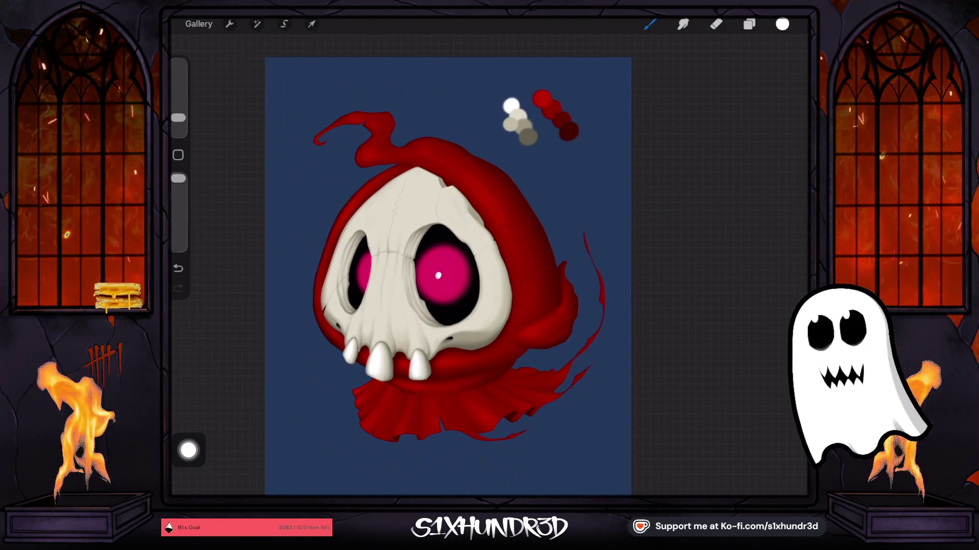
{"action": "left_click", "coordinate": [177, 268]}
{"action": "left_click_drag", "start_coordinate": [178, 117], "coordinate": [178, 102]}
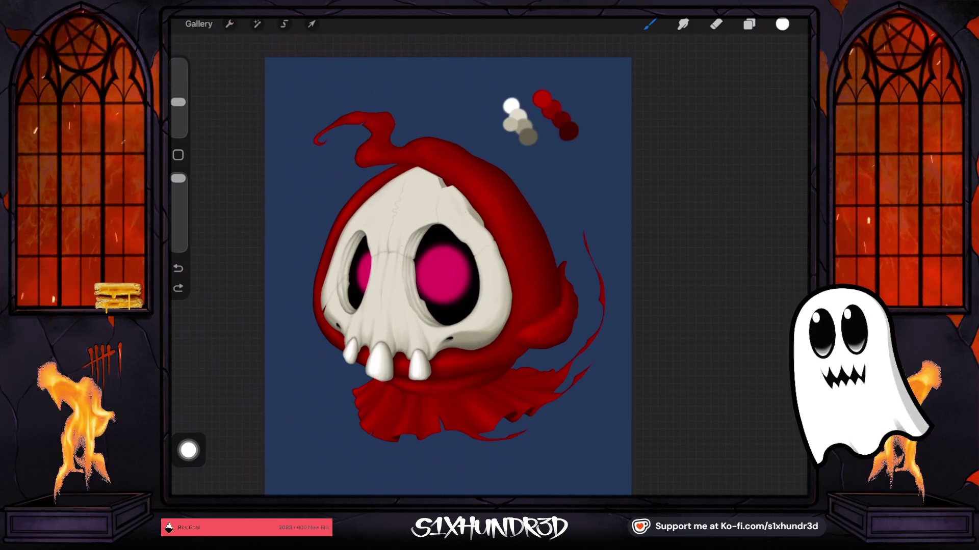
- Try a white highlight and pink glow on the right eye, then undo them and the new layer
{"action": "left_click", "coordinate": [434, 269]}
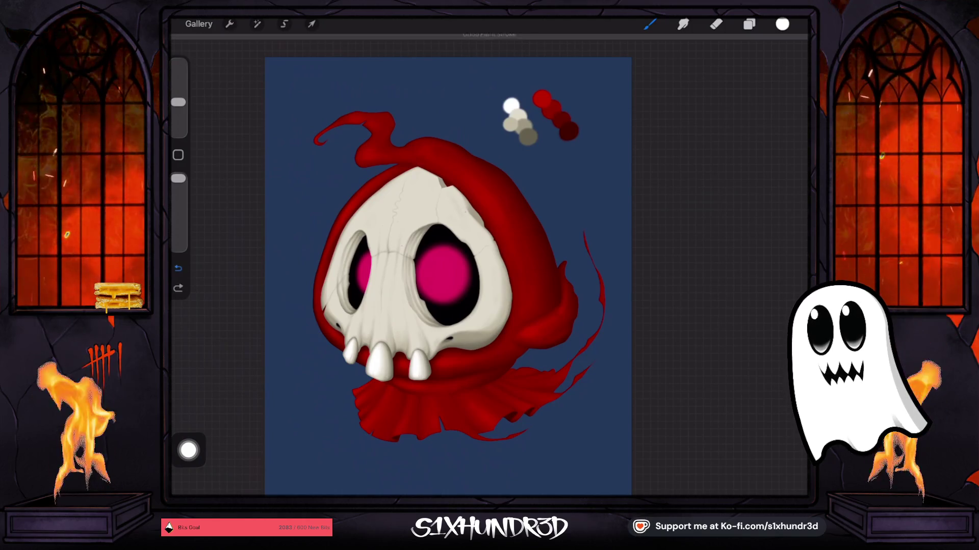
{"action": "left_click", "coordinate": [178, 269]}
{"action": "left_click", "coordinate": [441, 275]}
{"action": "left_click", "coordinate": [439, 276]}
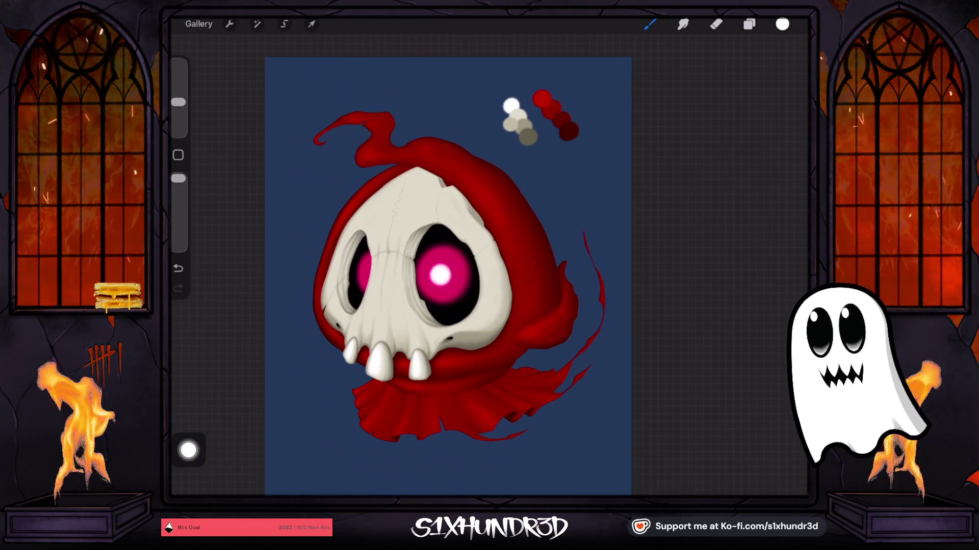
{"action": "left_click", "coordinate": [178, 268]}
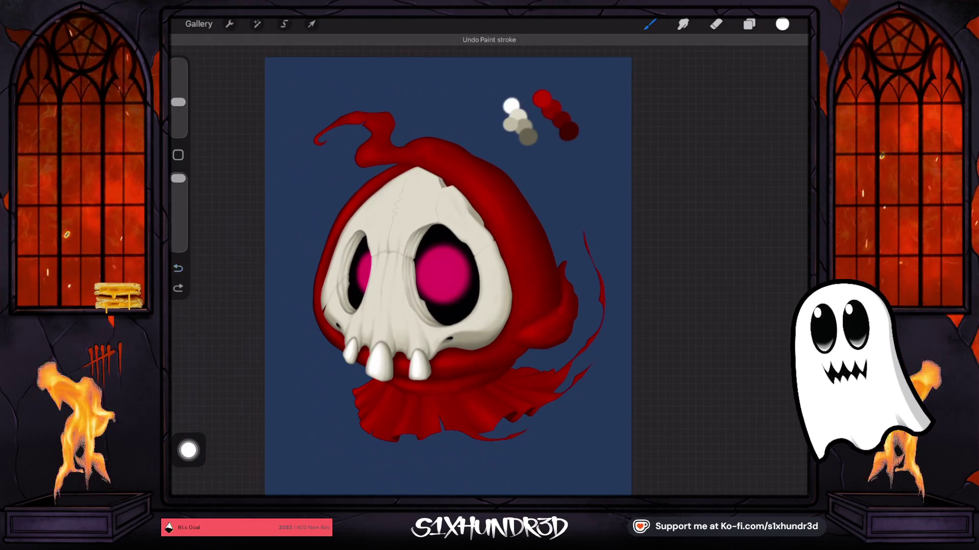
{"action": "left_click", "coordinate": [441, 273]}
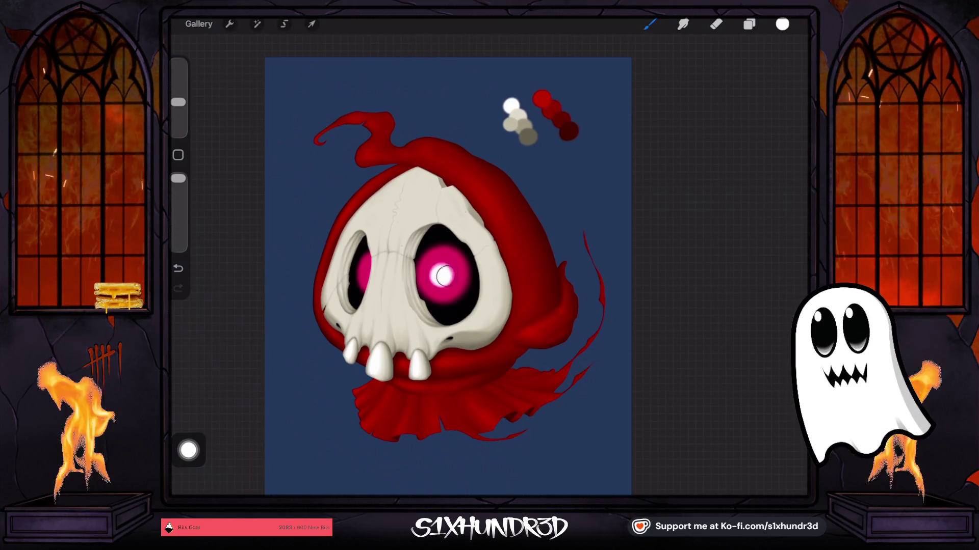
{"action": "left_click", "coordinate": [441, 274]}
{"action": "left_click_drag", "start_coordinate": [423, 302], "coordinate": [454, 305]}
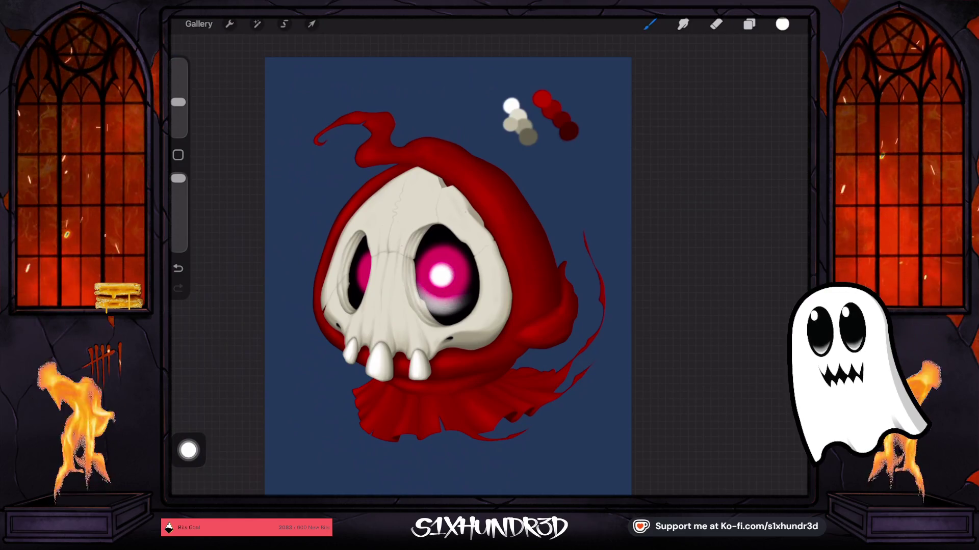
{"action": "key", "text": "ctrl+z"}
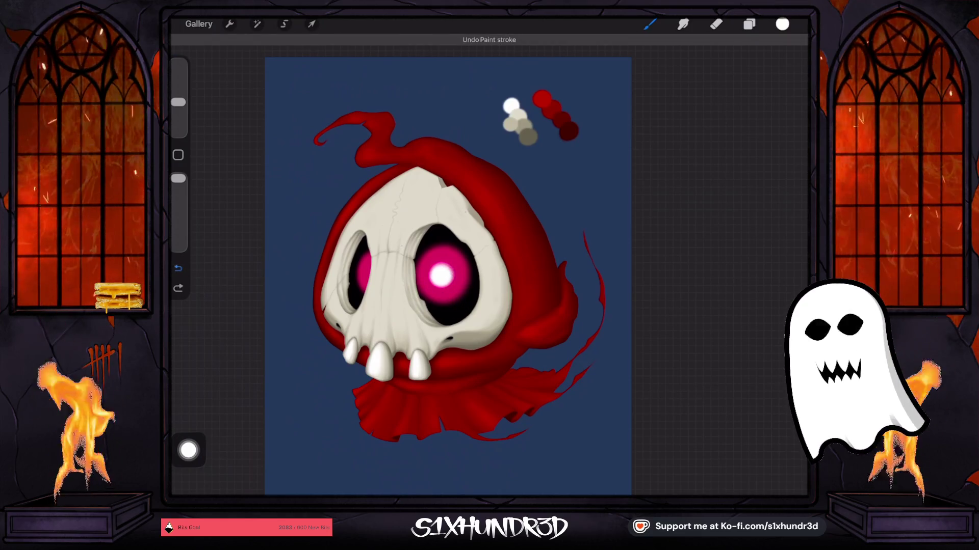
{"action": "key", "text": "ctrl+z"}
{"action": "key", "text": "ctrl+z"}
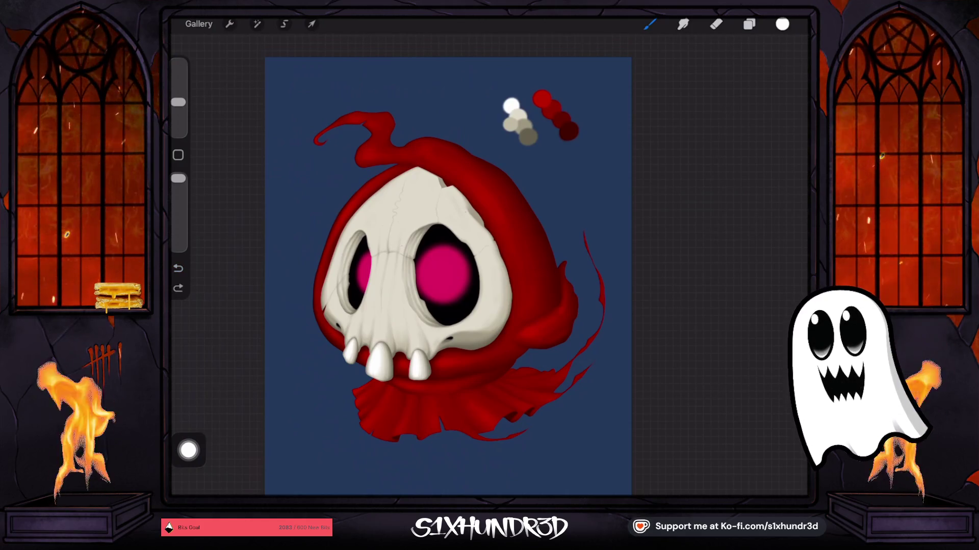
- Turn off Clipping Mask on the pink eye-glow Layer 21
{"action": "key", "text": "l"}
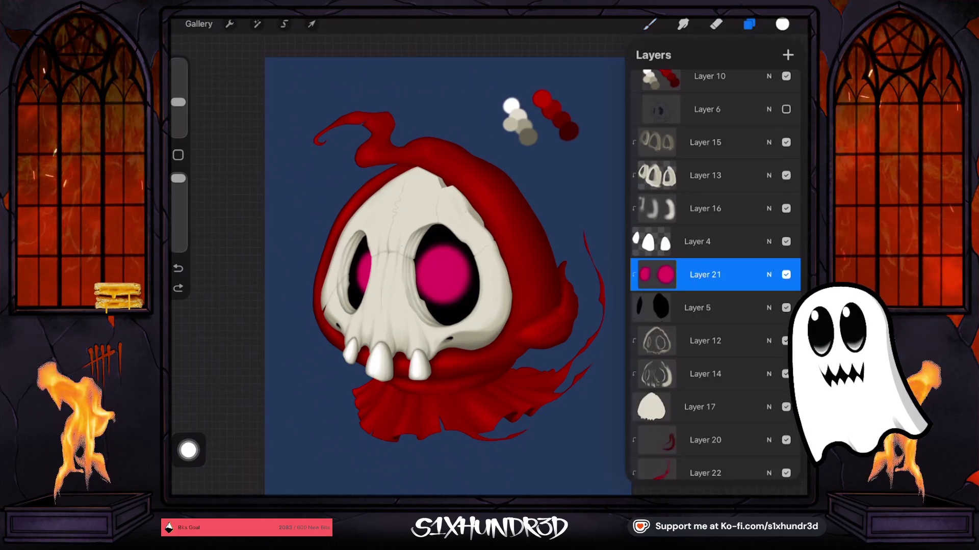
{"action": "left_click", "coordinate": [705, 275]}
{"action": "left_click", "coordinate": [566, 266]}
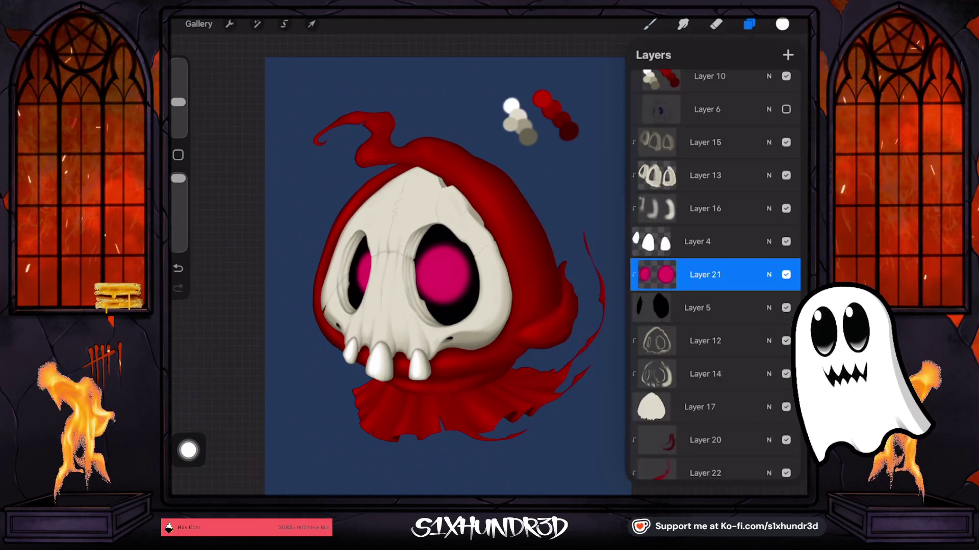
{"action": "left_click", "coordinate": [705, 275]}
{"action": "left_click", "coordinate": [705, 275]}
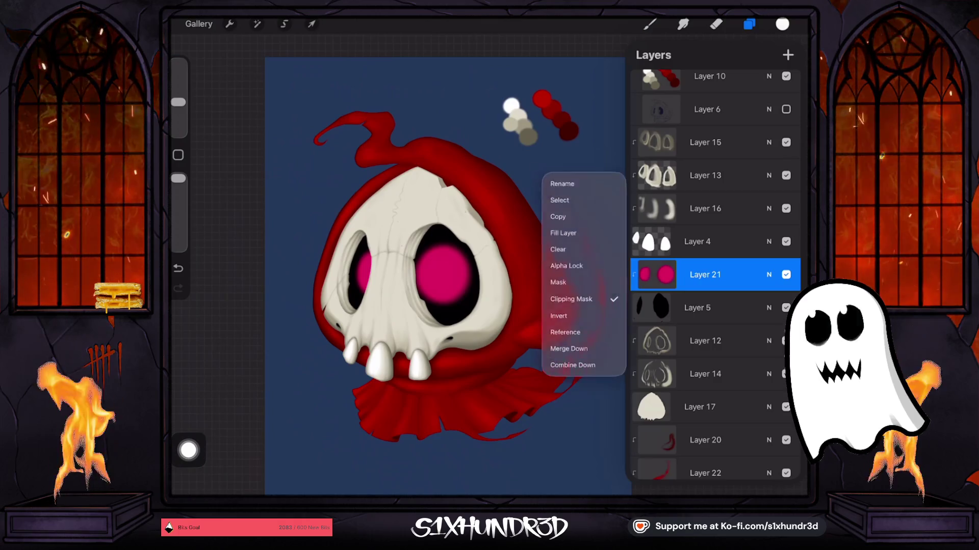
{"action": "left_click", "coordinate": [570, 301]}
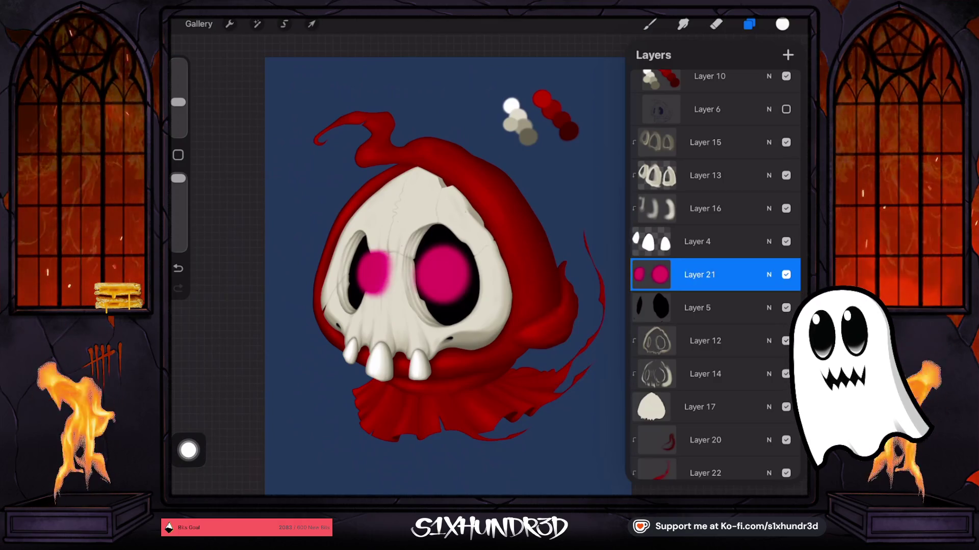
- Lower the eye-glow layer's opacity to 74%
{"action": "key", "text": "e"}
{"action": "key", "text": "l"}
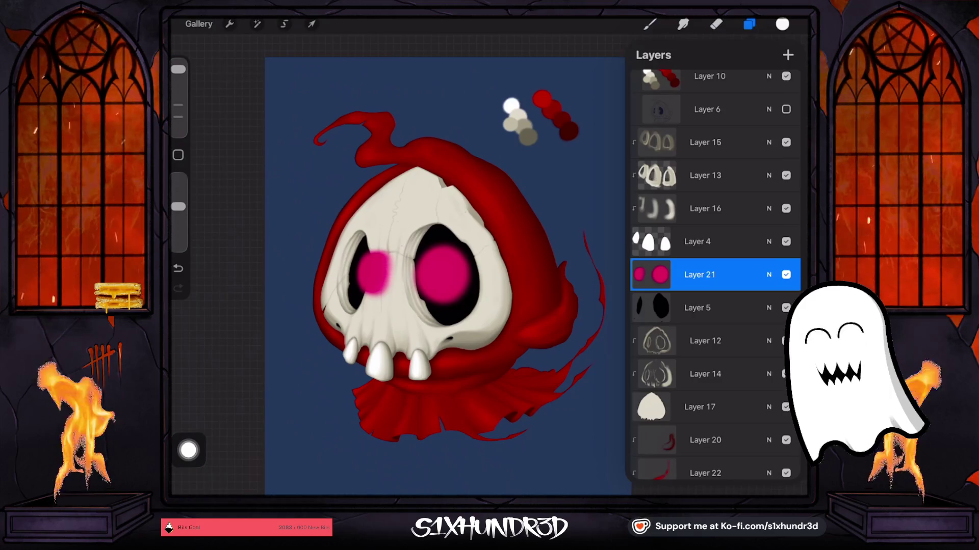
{"action": "left_click", "coordinate": [769, 275]}
{"action": "left_click_drag", "start_coordinate": [790, 295], "coordinate": [751, 295]}
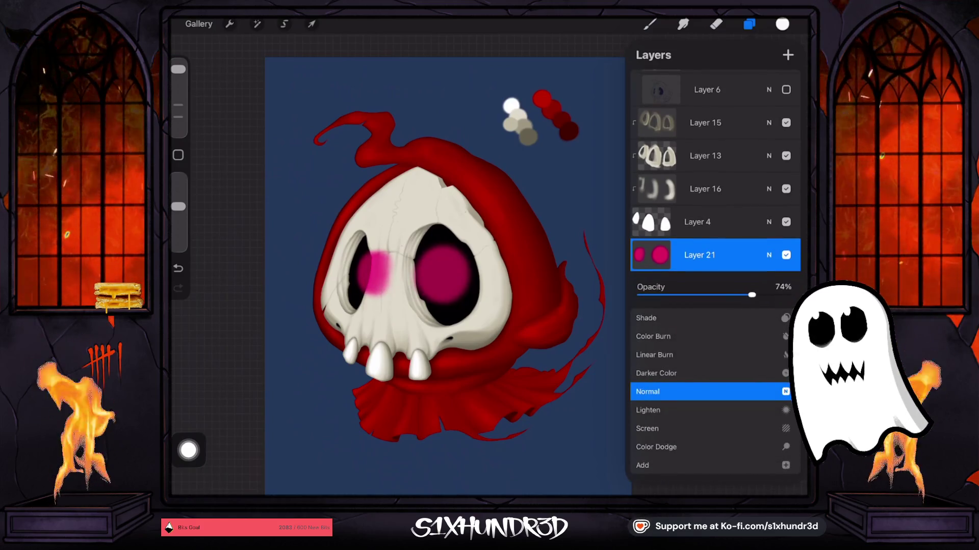
{"action": "key", "text": "e"}
{"action": "scroll", "coordinate": [741, 275], "scroll_direction": "up", "scroll_amount": 10}
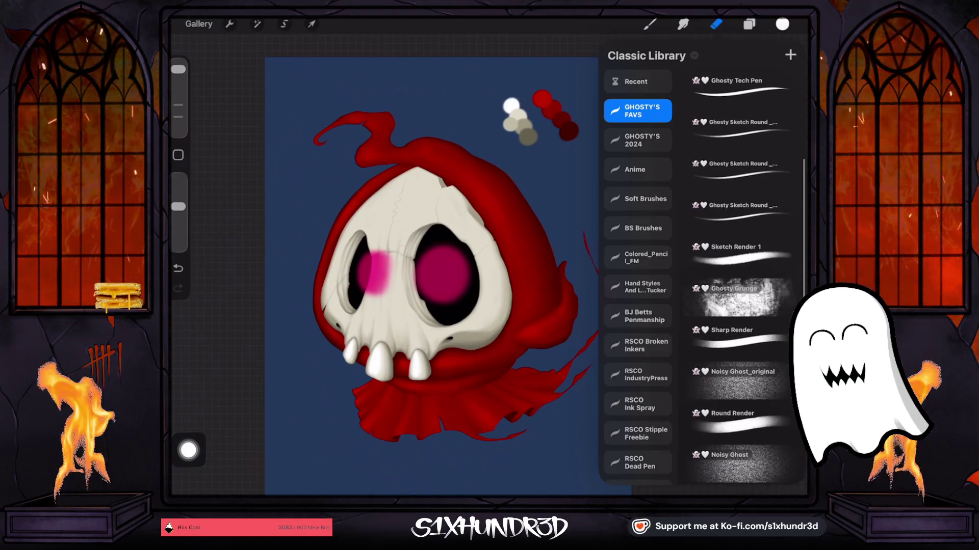
- Pick the Ghosty Tech Pen eraser at about 6% size
{"action": "scroll", "coordinate": [741, 275], "scroll_direction": "up", "scroll_amount": 3}
{"action": "left_click", "coordinate": [742, 200]}
{"action": "left_click_drag", "start_coordinate": [178, 113], "coordinate": [177, 115]}
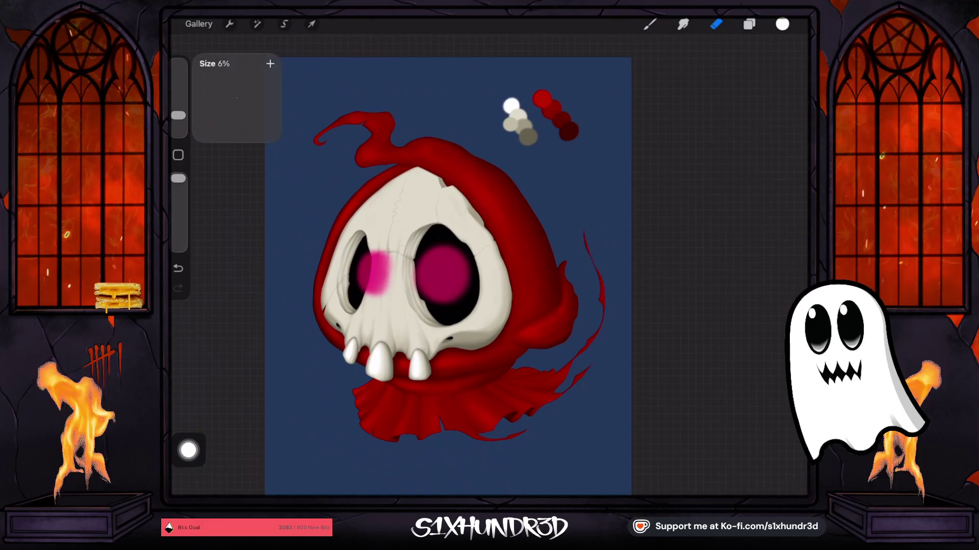
{"action": "scroll", "coordinate": [321, 258], "scroll_direction": "up", "scroll_amount": 5}
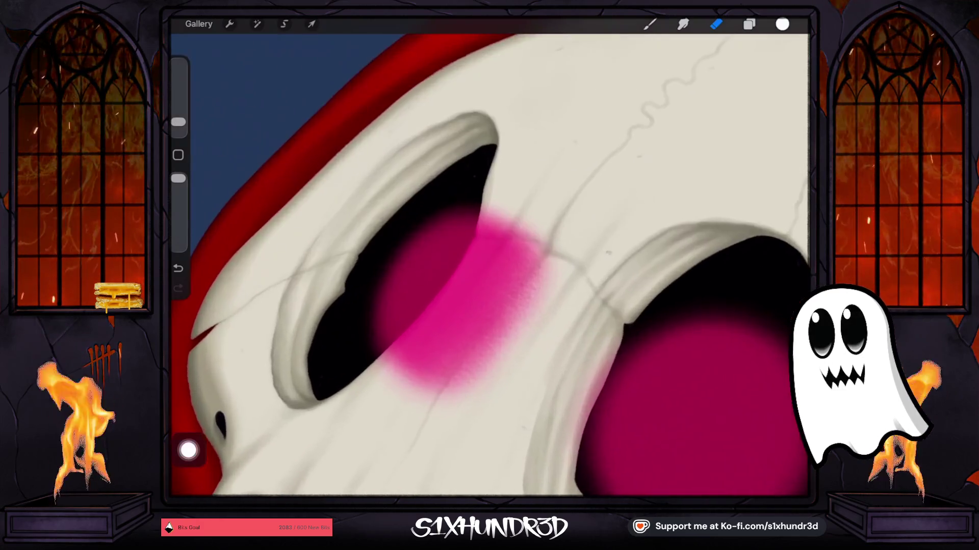
- Erase wide streaks through the spilled pink glow beside the left eye
{"action": "left_click_drag", "start_coordinate": [480, 322], "coordinate": [412, 390]}
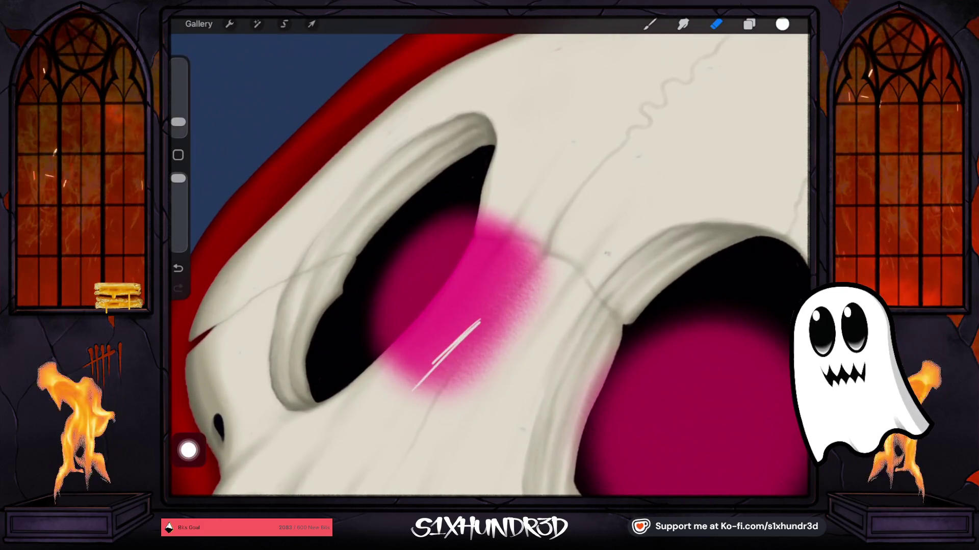
{"action": "left_click_drag", "start_coordinate": [178, 122], "coordinate": [178, 105]}
{"action": "left_click_drag", "start_coordinate": [512, 295], "coordinate": [438, 395]}
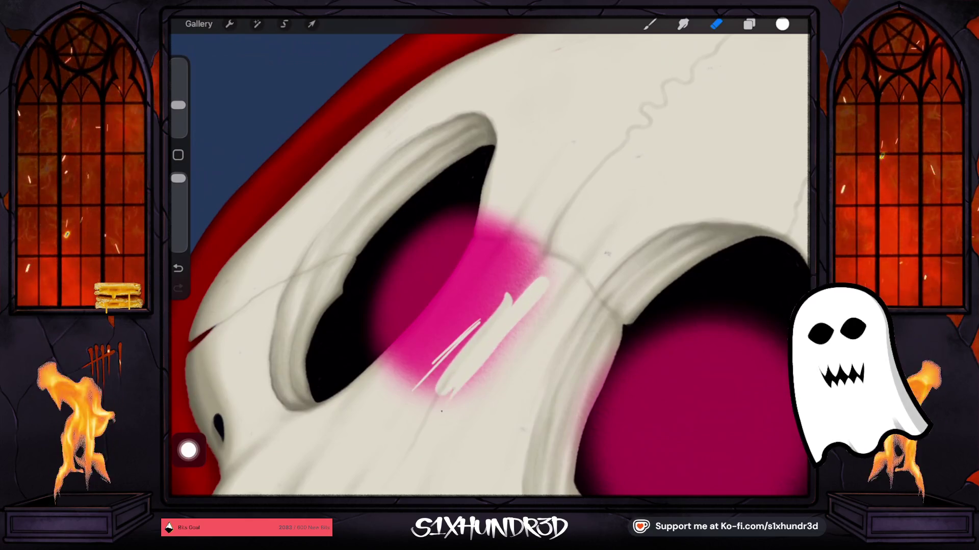
{"action": "mouse_move", "coordinate": [547, 277]}
{"action": "left_mouse_down"}
{"action": "mouse_move", "coordinate": [446, 403]}
{"action": "mouse_move", "coordinate": [458, 393]}
{"action": "left_mouse_up"}
{"action": "left_click_drag", "start_coordinate": [545, 265], "coordinate": [468, 341]}
{"action": "left_click_drag", "start_coordinate": [538, 242], "coordinate": [477, 324]}
{"action": "mouse_move", "coordinate": [489, 298]}
{"action": "left_mouse_down"}
{"action": "mouse_move", "coordinate": [415, 392]}
{"action": "mouse_move", "coordinate": [426, 403]}
{"action": "left_mouse_up"}
{"action": "left_click_drag", "start_coordinate": [530, 253], "coordinate": [507, 281]}
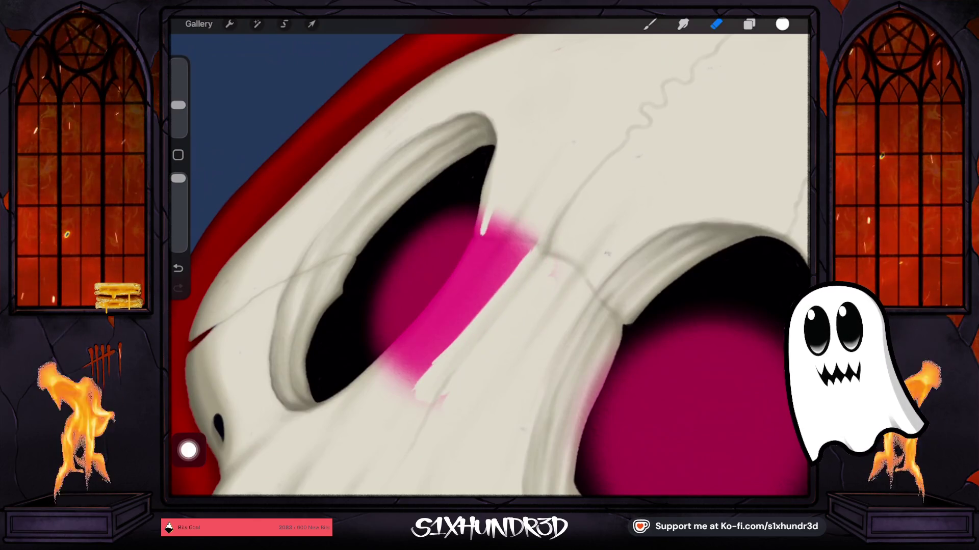
{"action": "left_click_drag", "start_coordinate": [488, 211], "coordinate": [478, 256]}
- Try a soft white airbrush glow over the pink, undo it, and return to erasing
{"action": "left_click", "coordinate": [650, 24]}
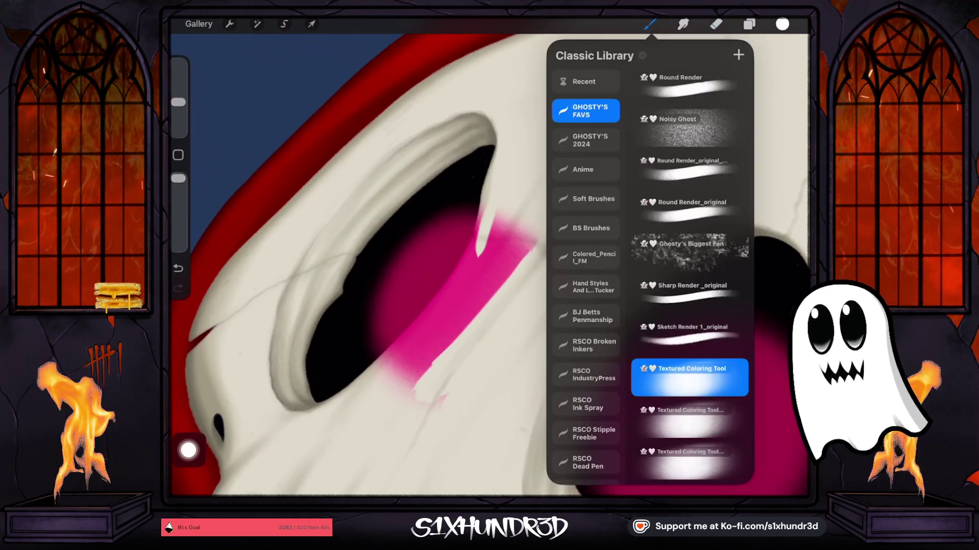
{"action": "scroll", "coordinate": [678, 255], "scroll_direction": "down", "scroll_amount": 3}
{"action": "left_click_drag", "start_coordinate": [505, 204], "coordinate": [469, 286]}
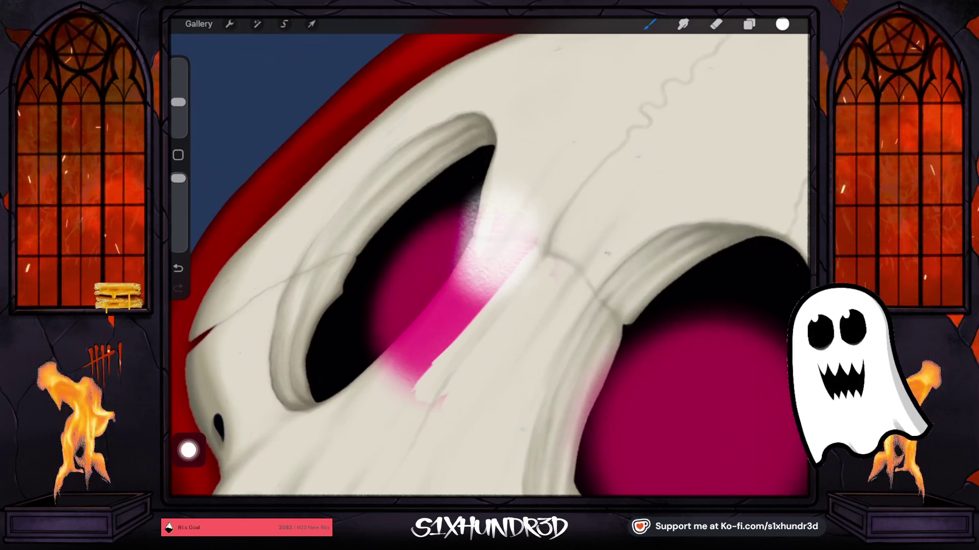
{"action": "key", "text": "ctrl+z"}
{"action": "key", "text": "ctrl+z"}
{"action": "key", "text": "e"}
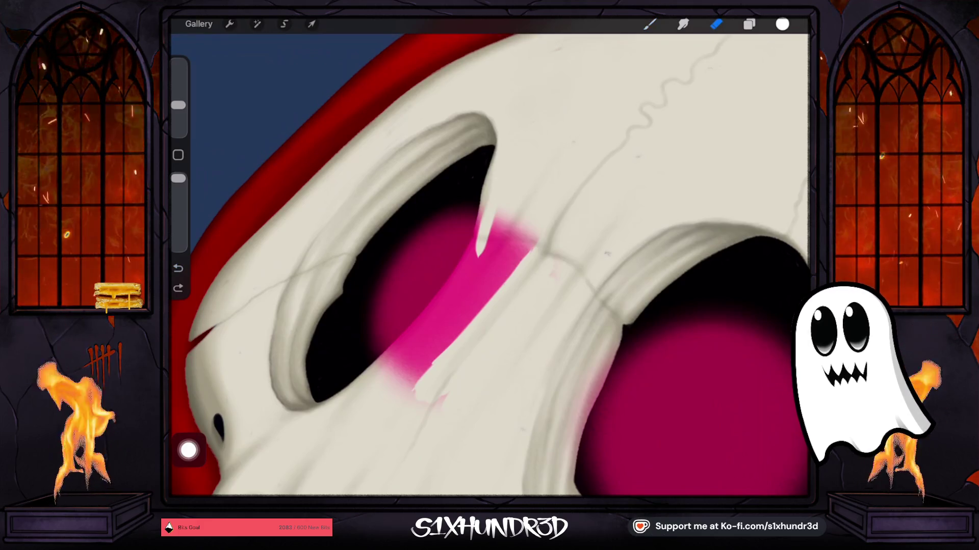
{"action": "left_click", "coordinate": [716, 24]}
{"action": "left_click", "coordinate": [717, 24]}
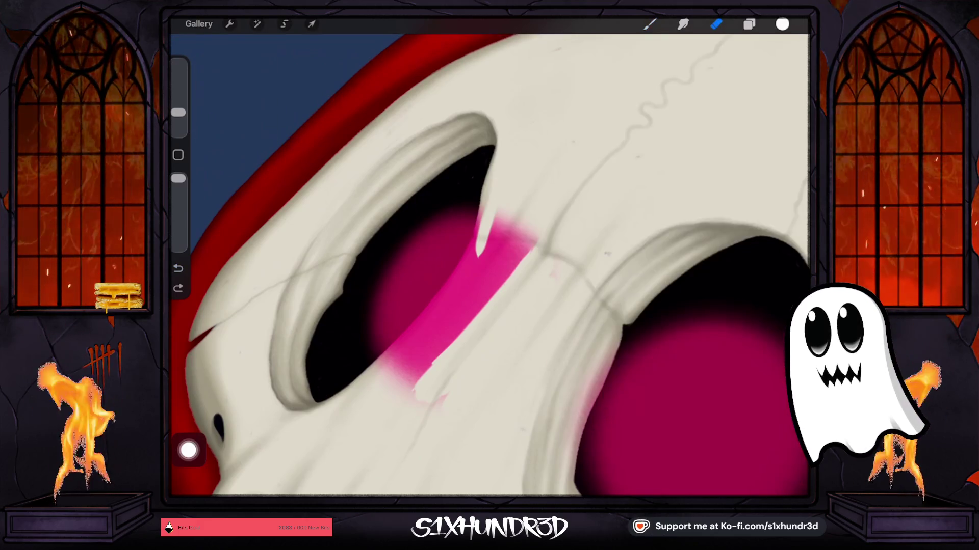
- Trim the remaining pink stripe down to a thin rim along the socket
{"action": "left_click_drag", "start_coordinate": [530, 240], "coordinate": [438, 357]}
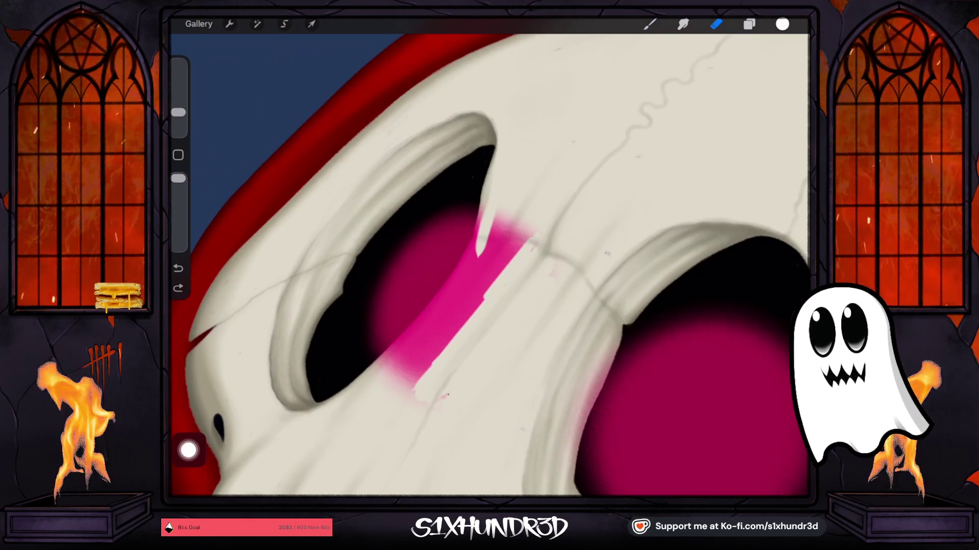
{"action": "left_click_drag", "start_coordinate": [179, 112], "coordinate": [178, 105]}
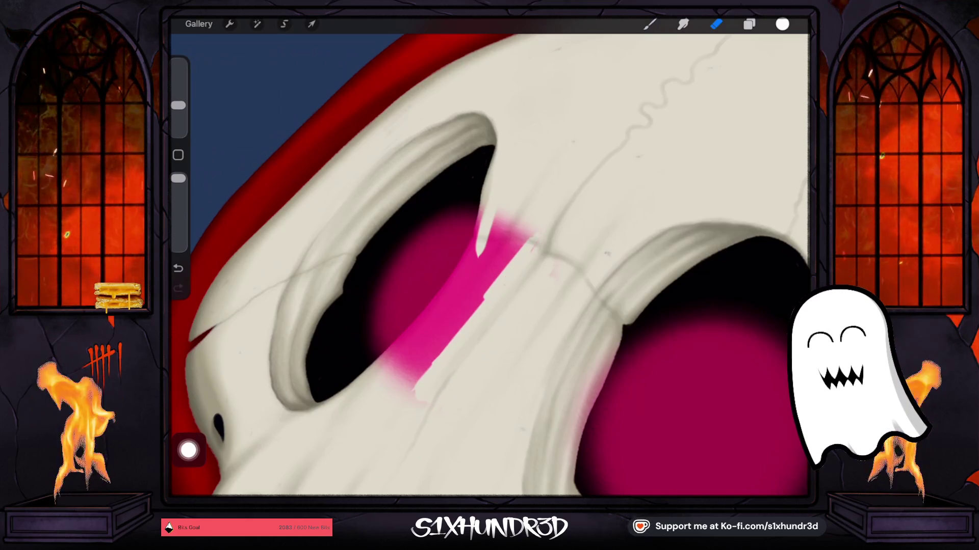
{"action": "left_click_drag", "start_coordinate": [433, 359], "coordinate": [405, 400]}
{"action": "left_click_drag", "start_coordinate": [456, 331], "coordinate": [392, 389]}
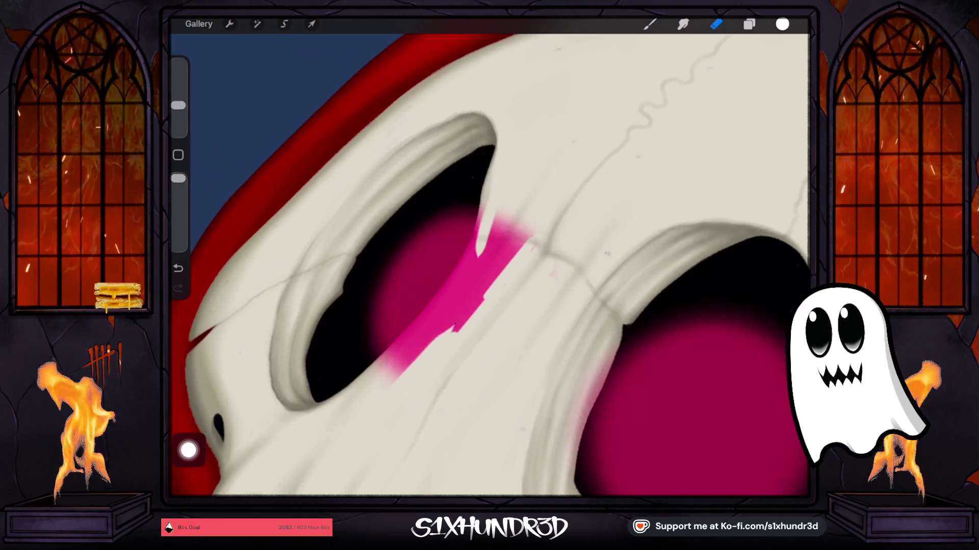
{"action": "left_click_drag", "start_coordinate": [431, 344], "coordinate": [527, 224]}
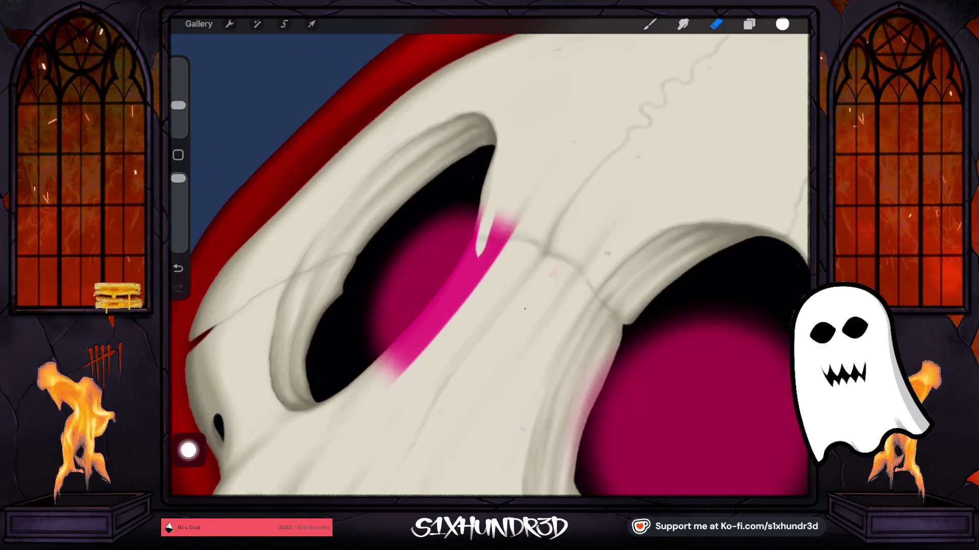
{"action": "mouse_move", "coordinate": [513, 216]}
{"action": "left_mouse_down"}
{"action": "mouse_move", "coordinate": [481, 275]}
{"action": "mouse_move", "coordinate": [393, 380]}
{"action": "left_mouse_up"}
{"action": "mouse_move", "coordinate": [502, 211]}
{"action": "left_mouse_down"}
{"action": "mouse_move", "coordinate": [458, 298]}
{"action": "mouse_move", "coordinate": [387, 377]}
{"action": "left_mouse_up"}
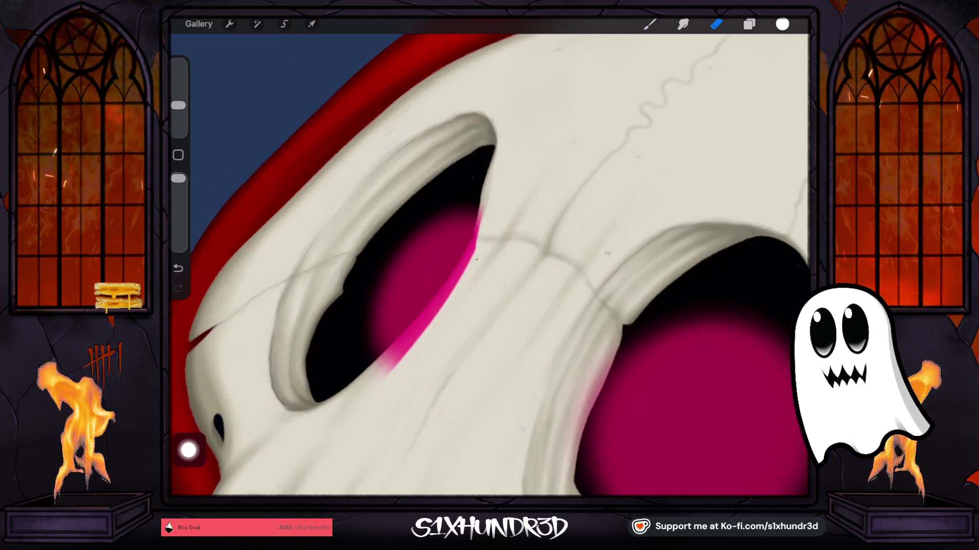
{"action": "left_click_drag", "start_coordinate": [477, 244], "coordinate": [380, 375]}
- Choose the Ghosty Sketch Round eraser at 100% opacity and 11% size
{"action": "left_click", "coordinate": [716, 24]}
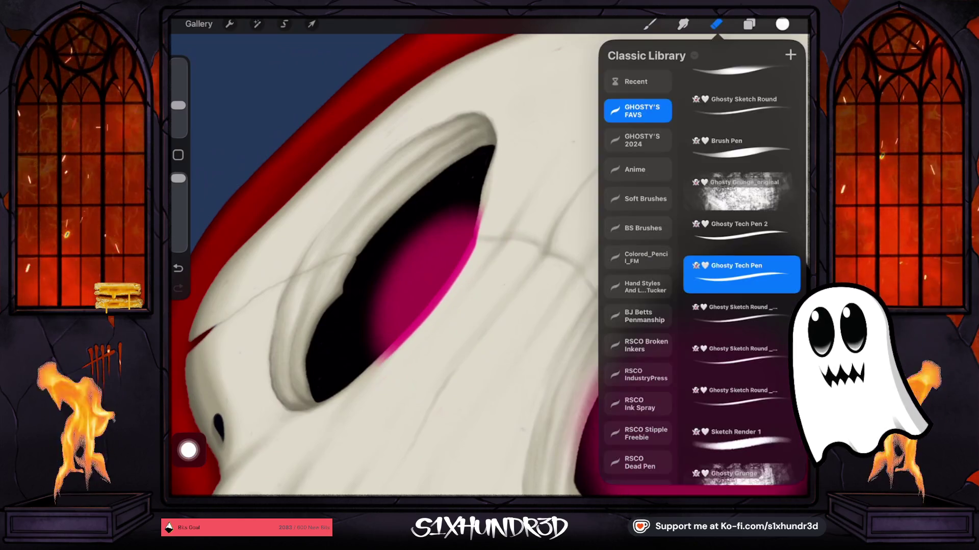
{"action": "scroll", "coordinate": [741, 255], "scroll_direction": "up", "scroll_amount": 1}
{"action": "left_click", "coordinate": [742, 127]}
{"action": "left_click_drag", "start_coordinate": [178, 215], "coordinate": [178, 178]}
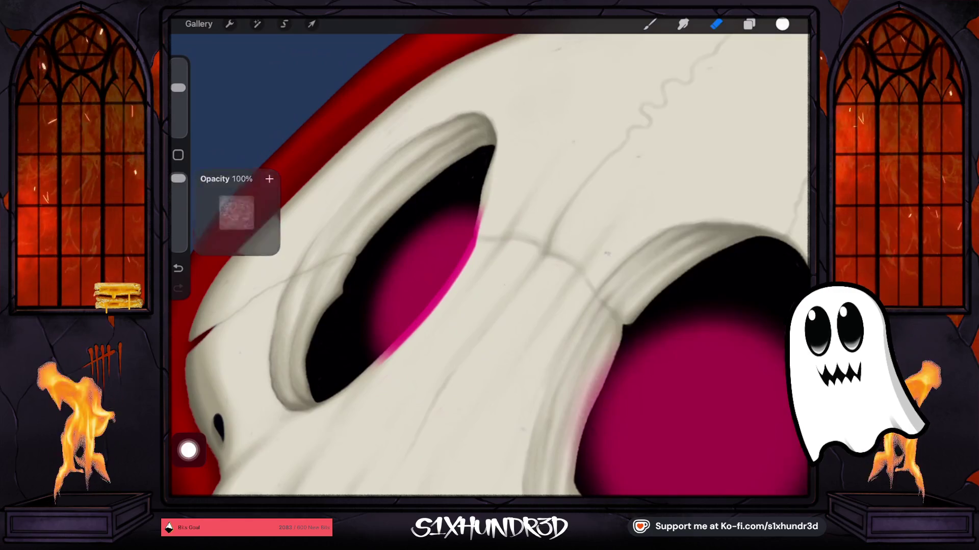
{"action": "left_click_drag", "start_coordinate": [178, 87], "coordinate": [178, 108]}
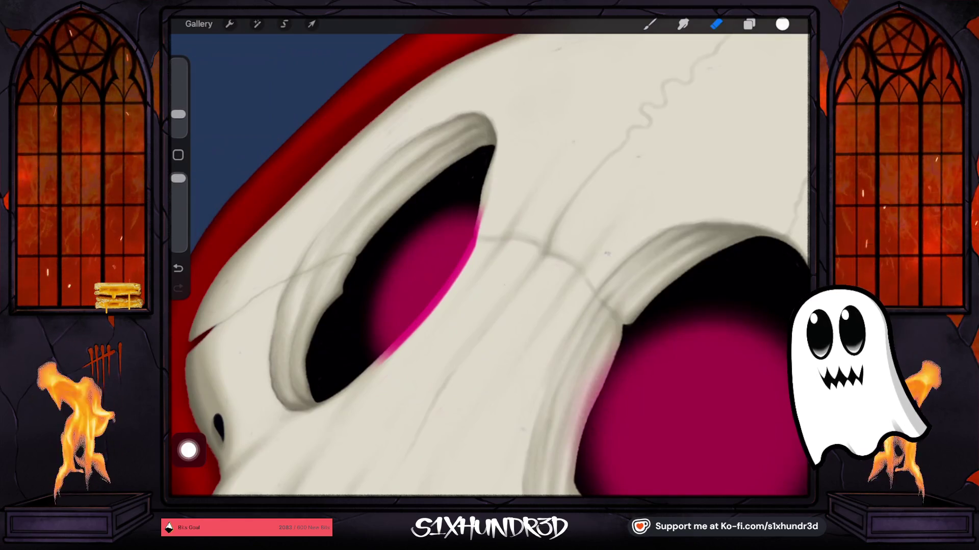
{"action": "scroll", "coordinate": [408, 316], "scroll_direction": "up", "scroll_amount": 5}
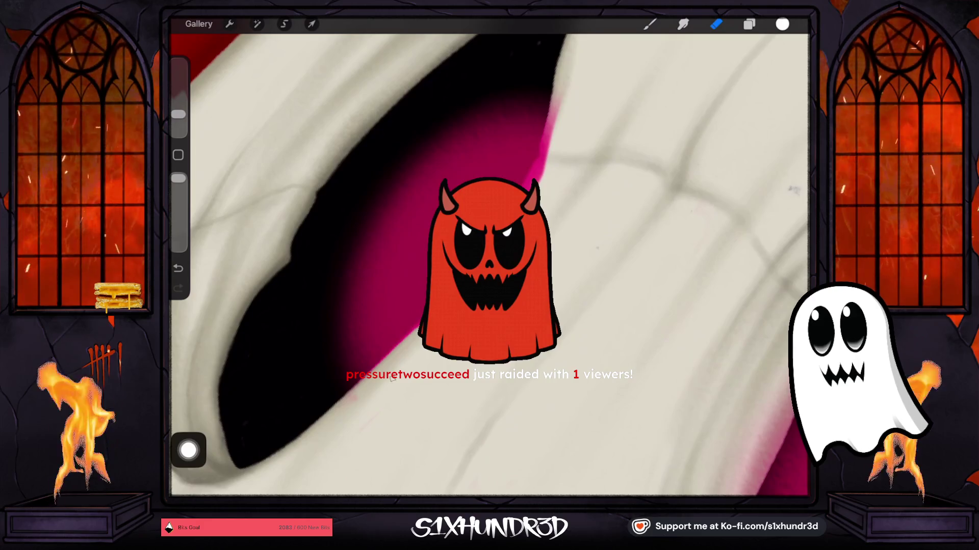
{"action": "scroll", "coordinate": [490, 265], "scroll_direction": "down", "scroll_amount": 5}
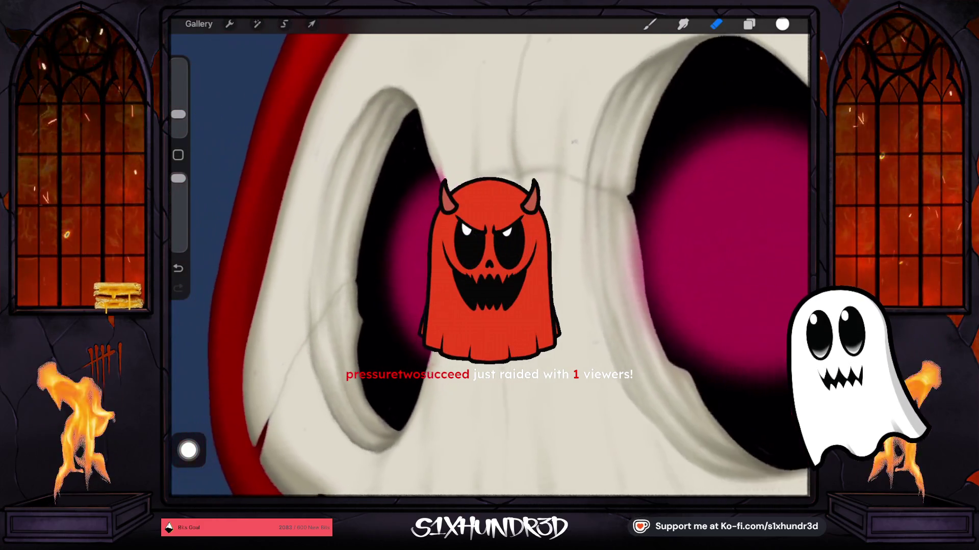
{"action": "scroll", "coordinate": [489, 265], "scroll_direction": "down", "scroll_amount": 5}
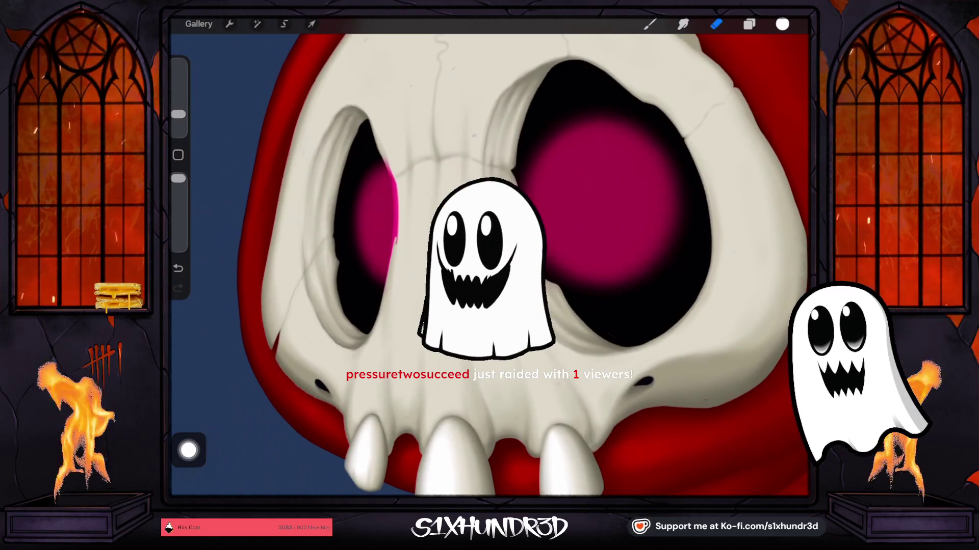
{"action": "scroll", "coordinate": [490, 265], "scroll_direction": "up", "scroll_amount": 10}
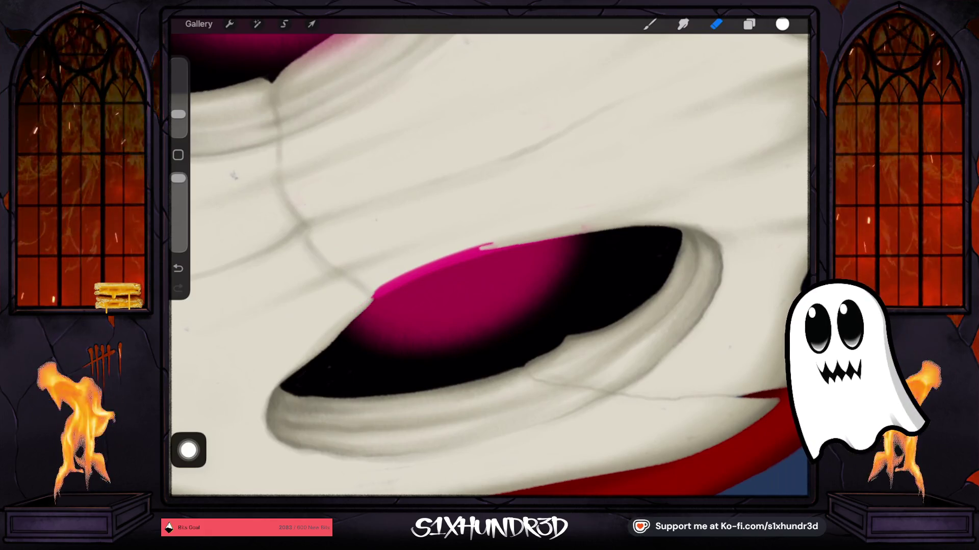
- Paint a light pink highlight along the eye's upper edge and erase its lower part
{"action": "scroll", "coordinate": [489, 265], "scroll_direction": "up", "scroll_amount": 2}
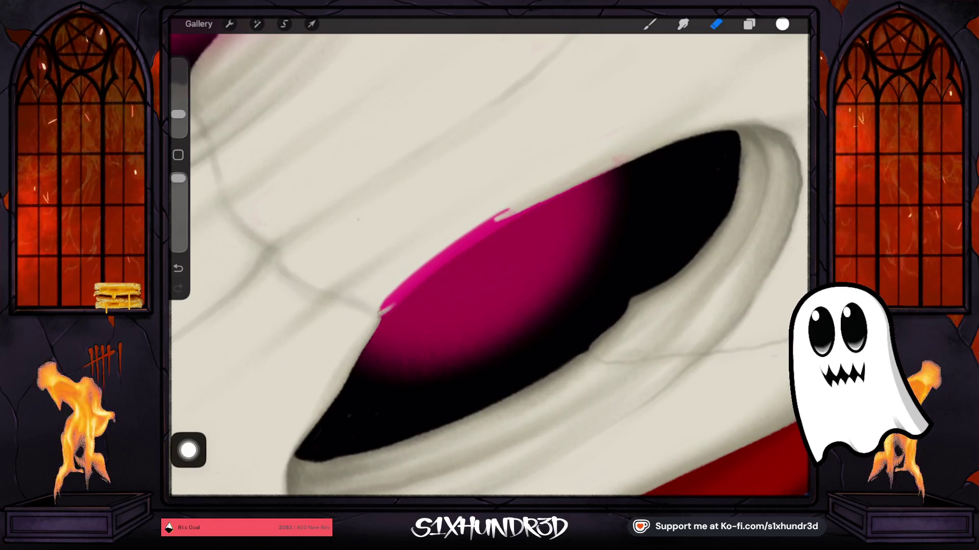
{"action": "mouse_move", "coordinate": [384, 310]}
{"action": "left_mouse_down"}
{"action": "mouse_move", "coordinate": [487, 232]}
{"action": "mouse_move", "coordinate": [424, 272]}
{"action": "left_mouse_up"}
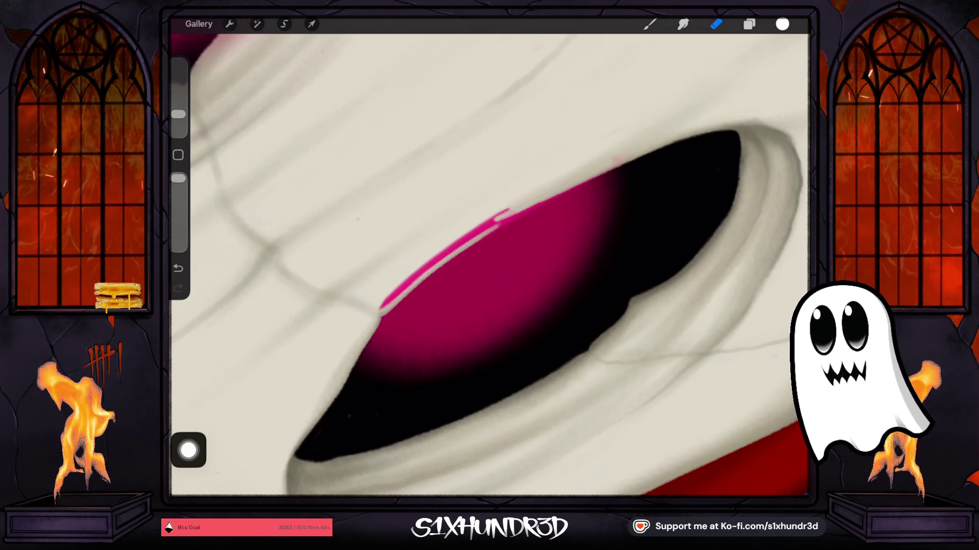
{"action": "mouse_move", "coordinate": [433, 263]}
{"action": "left_mouse_down"}
{"action": "mouse_move", "coordinate": [379, 309]}
{"action": "mouse_move", "coordinate": [505, 211]}
{"action": "mouse_move", "coordinate": [439, 260]}
{"action": "mouse_move", "coordinate": [553, 199]}
{"action": "left_mouse_up"}
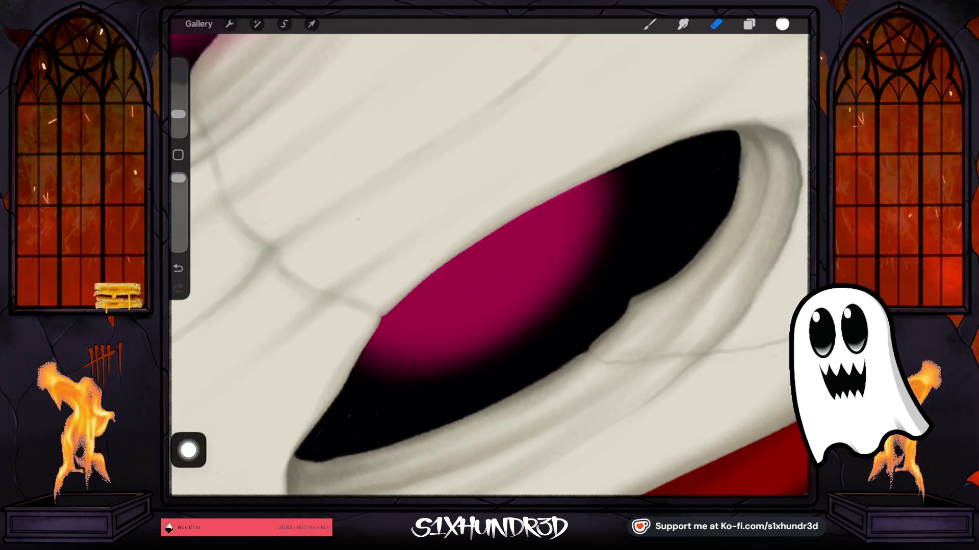
{"action": "scroll", "coordinate": [490, 265], "scroll_direction": "down", "scroll_amount": 10}
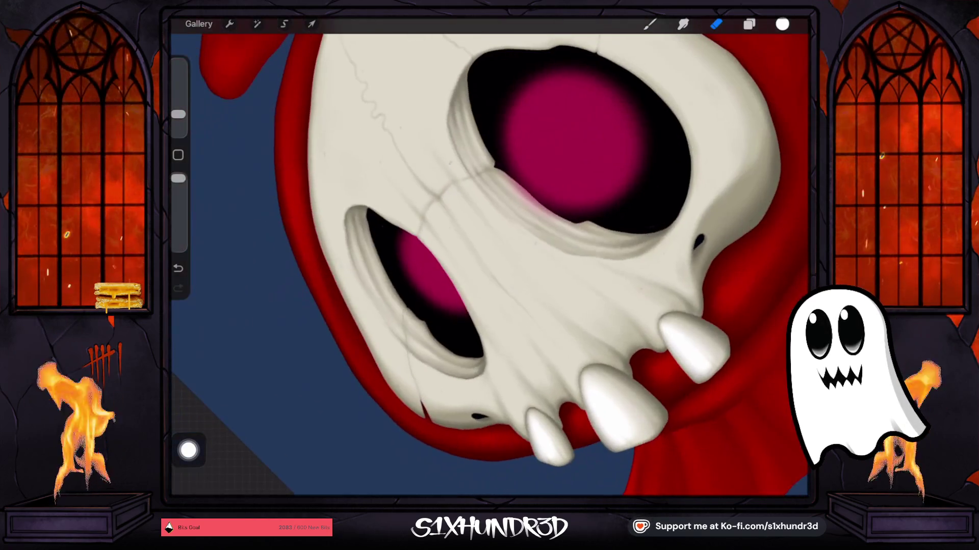
{"action": "scroll", "coordinate": [490, 265], "scroll_direction": "down", "scroll_amount": 5}
{"action": "scroll", "coordinate": [489, 265], "scroll_direction": "up", "scroll_amount": 3}
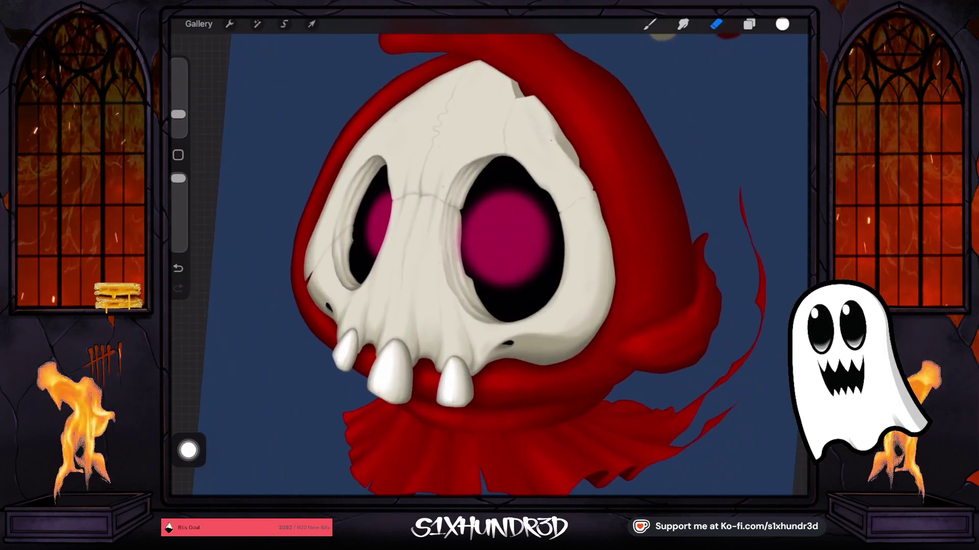
{"action": "scroll", "coordinate": [504, 245], "scroll_direction": "up", "scroll_amount": 10}
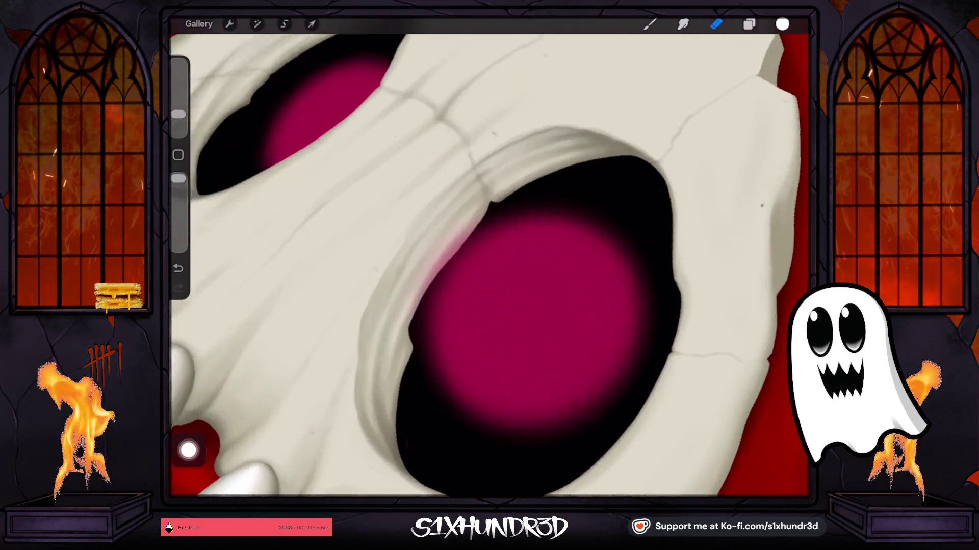
- Erase the pink tint and streaks from the socket rims with a smaller eraser
{"action": "left_click_drag", "start_coordinate": [424, 267], "coordinate": [408, 294]}
{"action": "left_click_drag", "start_coordinate": [179, 114], "coordinate": [178, 99]}
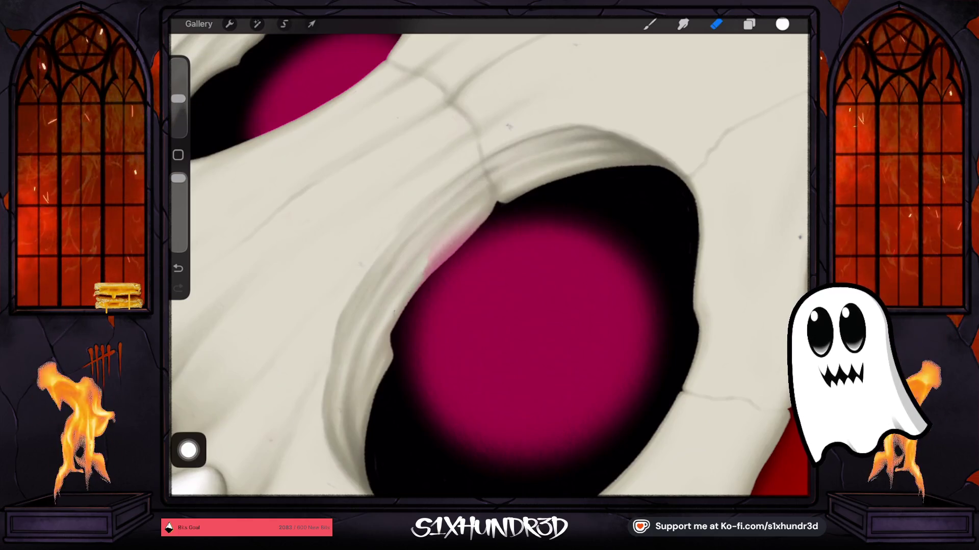
{"action": "left_click_drag", "start_coordinate": [467, 227], "coordinate": [421, 272]}
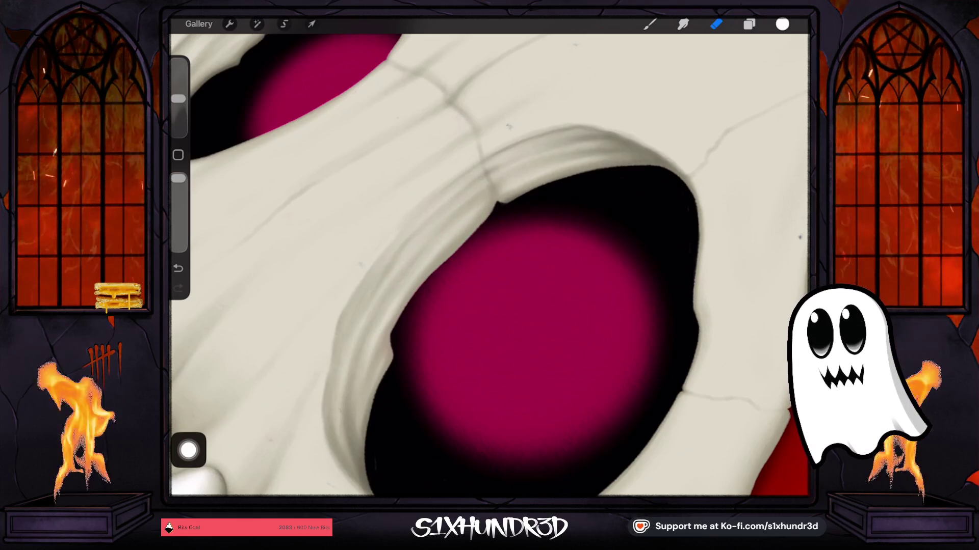
{"action": "scroll", "coordinate": [489, 265], "scroll_direction": "down", "scroll_amount": 5}
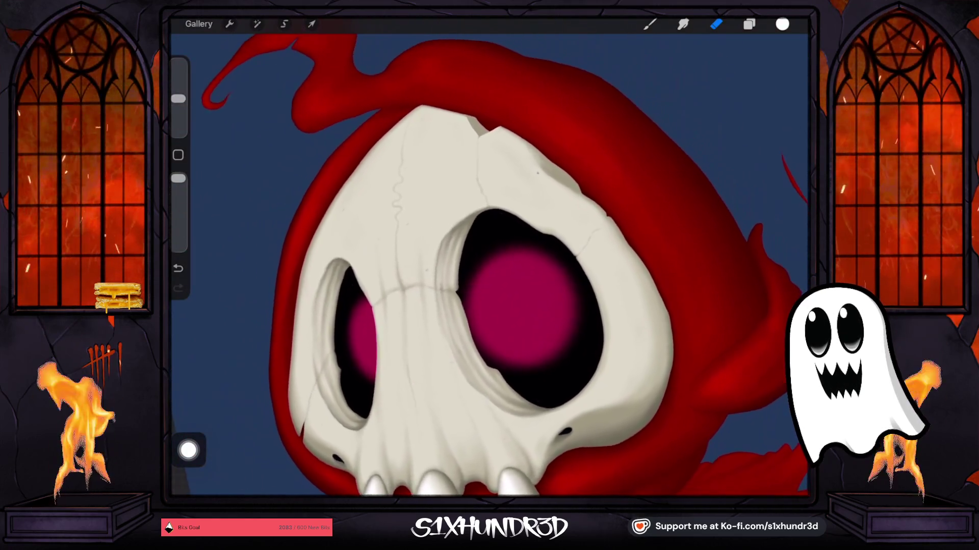
{"action": "scroll", "coordinate": [479, 306], "scroll_direction": "right", "scroll_amount": 3}
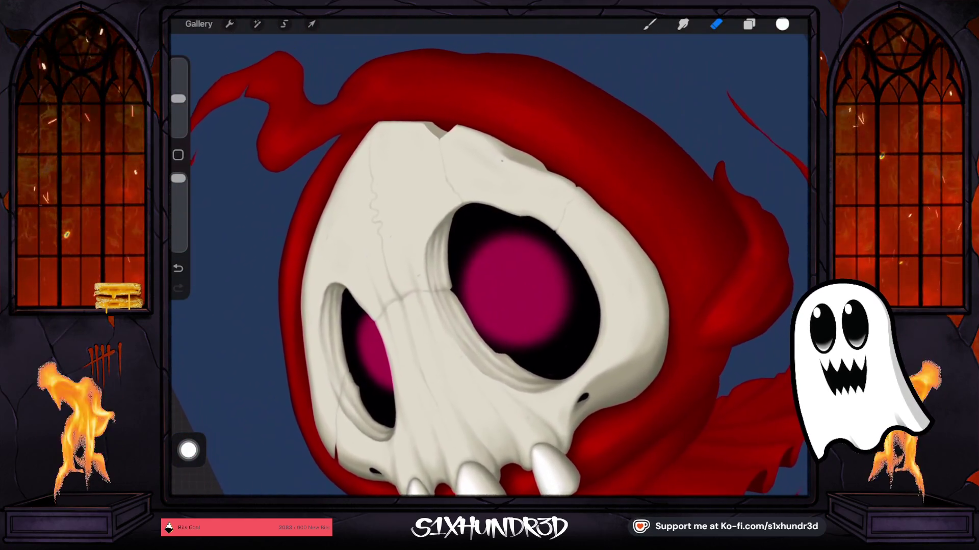
{"action": "scroll", "coordinate": [459, 265], "scroll_direction": "down", "scroll_amount": 3}
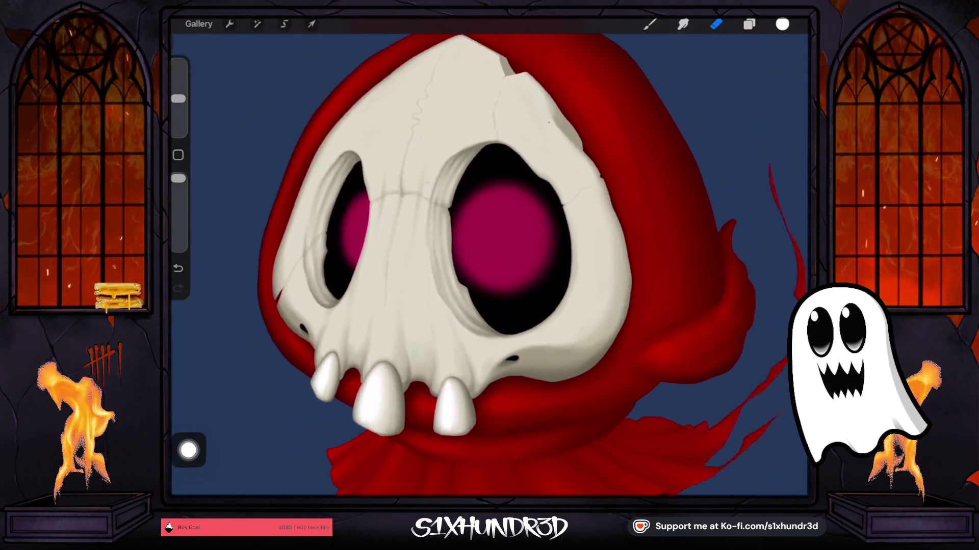
{"action": "scroll", "coordinate": [459, 265], "scroll_direction": "down", "scroll_amount": 2}
- Raise eye-glow Layer 21's opacity from 74% to maximum
{"action": "left_click", "coordinate": [749, 24]}
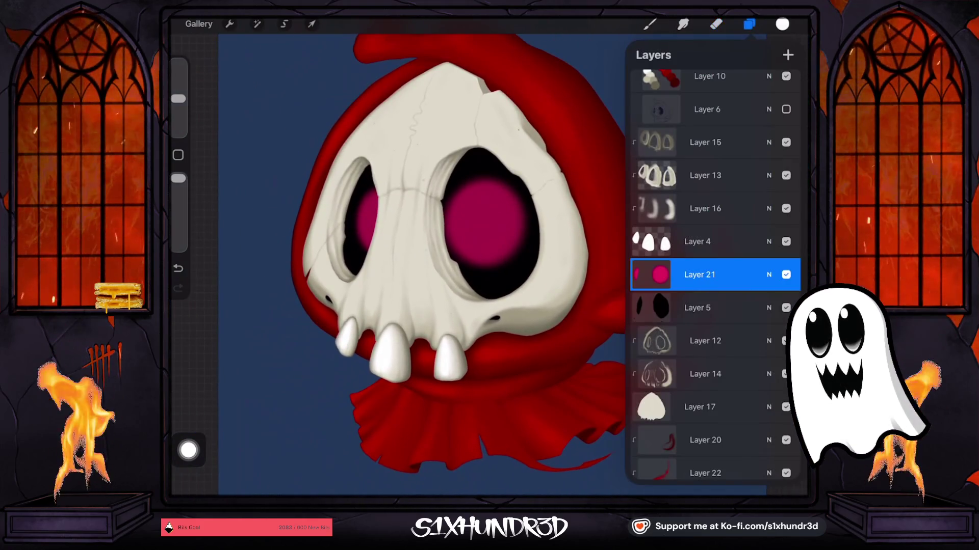
{"action": "scroll", "coordinate": [714, 306], "scroll_direction": "down", "scroll_amount": 1}
{"action": "left_click", "coordinate": [769, 252]}
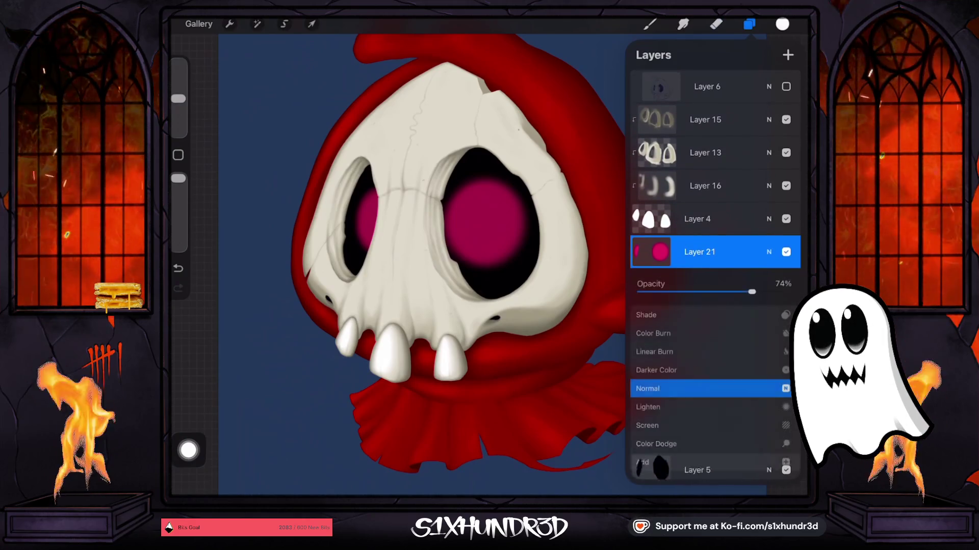
{"action": "left_click", "coordinate": [768, 252]}
{"action": "left_click", "coordinate": [769, 252]}
{"action": "left_click_drag", "start_coordinate": [751, 291], "coordinate": [791, 291]}
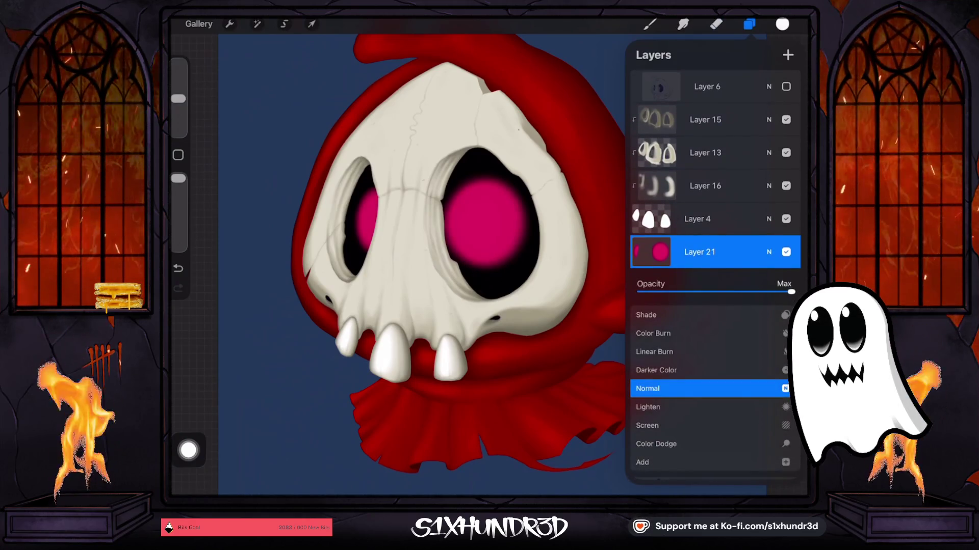
{"action": "scroll", "coordinate": [459, 255], "scroll_direction": "up", "scroll_amount": 5}
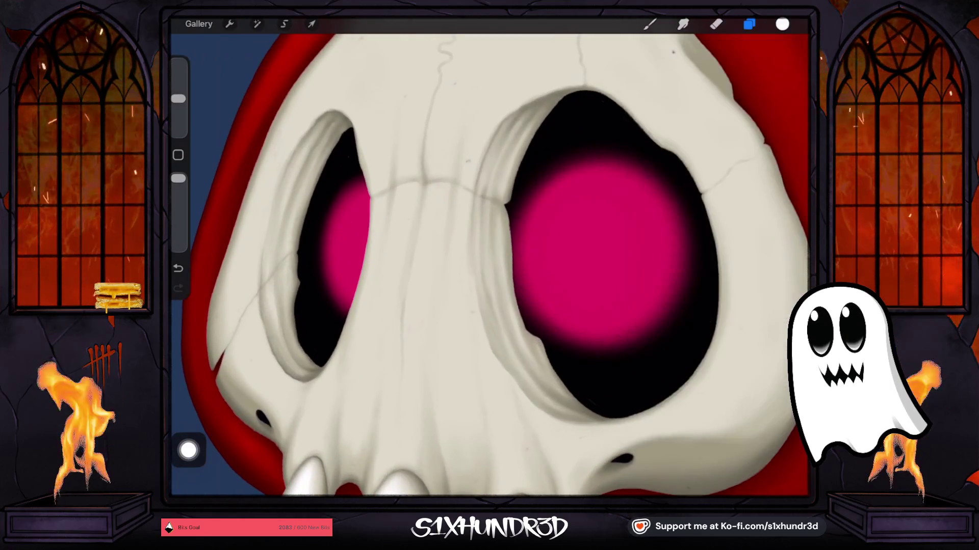
{"action": "scroll", "coordinate": [489, 254], "scroll_direction": "down", "scroll_amount": 5}
- Sample the bone grey from the skull
{"action": "key", "text": "e"}
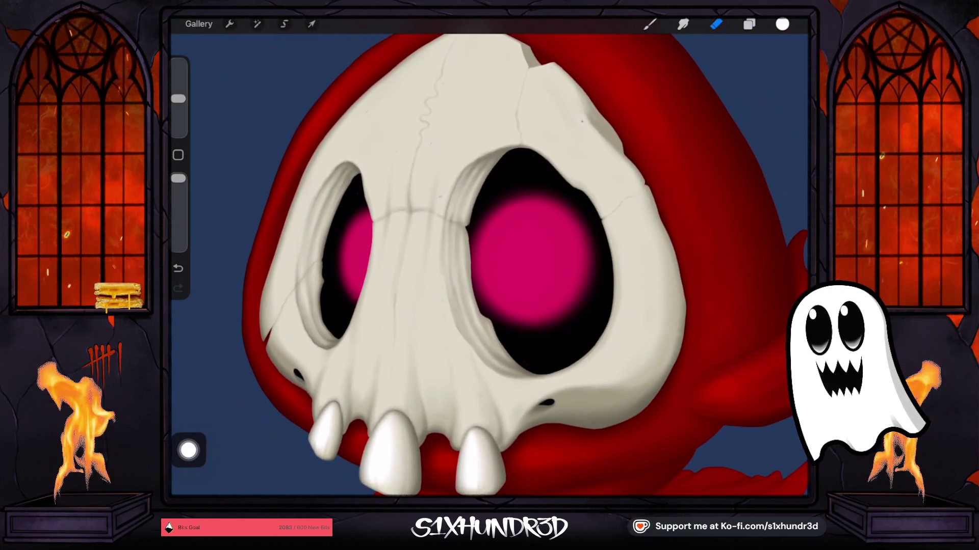
{"action": "scroll", "coordinate": [489, 255], "scroll_direction": "down", "scroll_amount": 2}
{"action": "scroll", "coordinate": [490, 255], "scroll_direction": "down", "scroll_amount": 2}
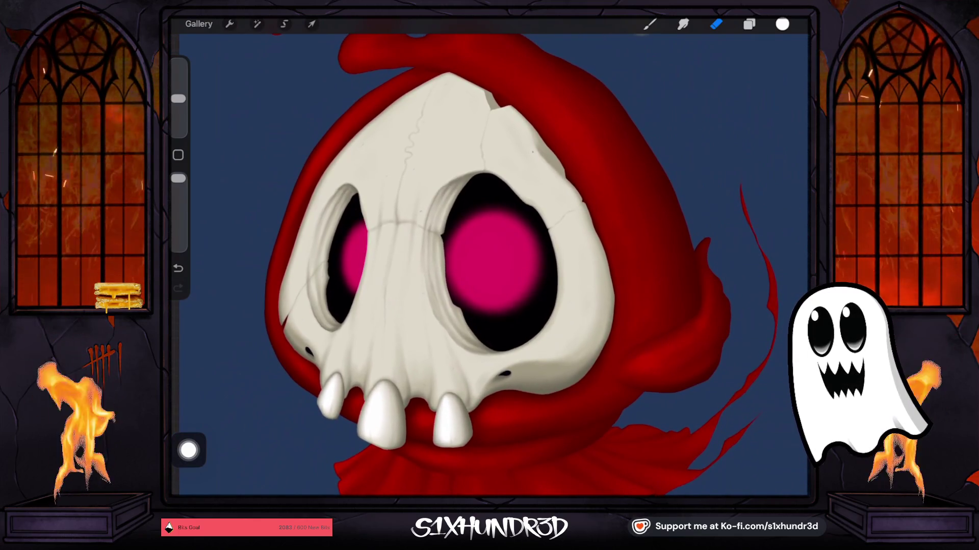
{"action": "scroll", "coordinate": [489, 254], "scroll_direction": "up", "scroll_amount": 2}
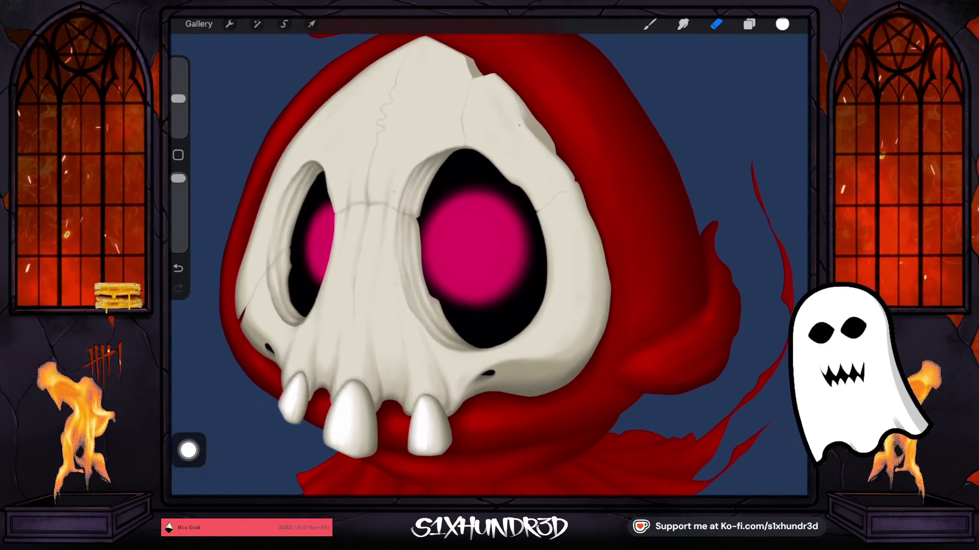
{"action": "left_click_drag", "start_coordinate": [523, 383], "coordinate": [530, 385]}
- Select Layer 12 for painting
{"action": "left_click", "coordinate": [650, 24]}
{"action": "left_click", "coordinate": [749, 24]}
{"action": "scroll", "coordinate": [714, 275], "scroll_direction": "up", "scroll_amount": 1}
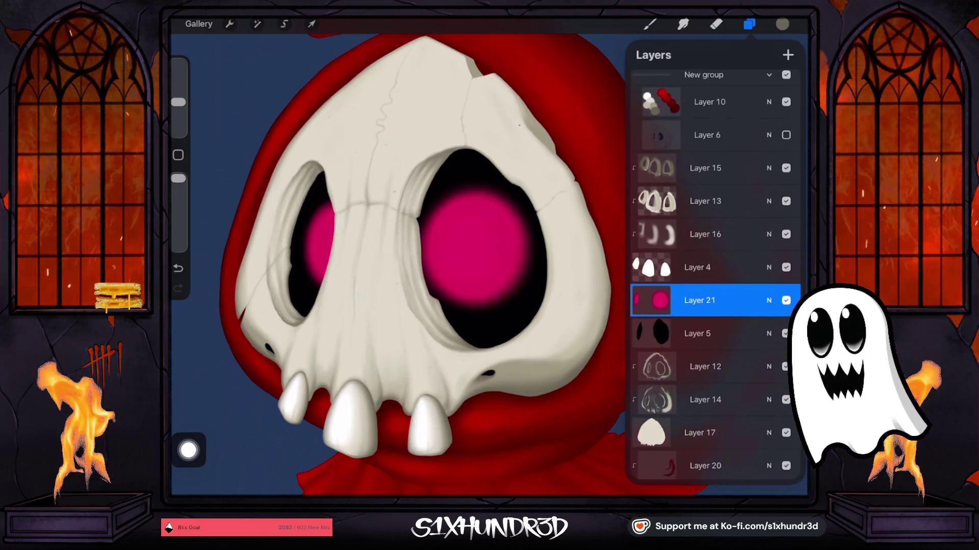
{"action": "scroll", "coordinate": [714, 276], "scroll_direction": "up", "scroll_amount": 1}
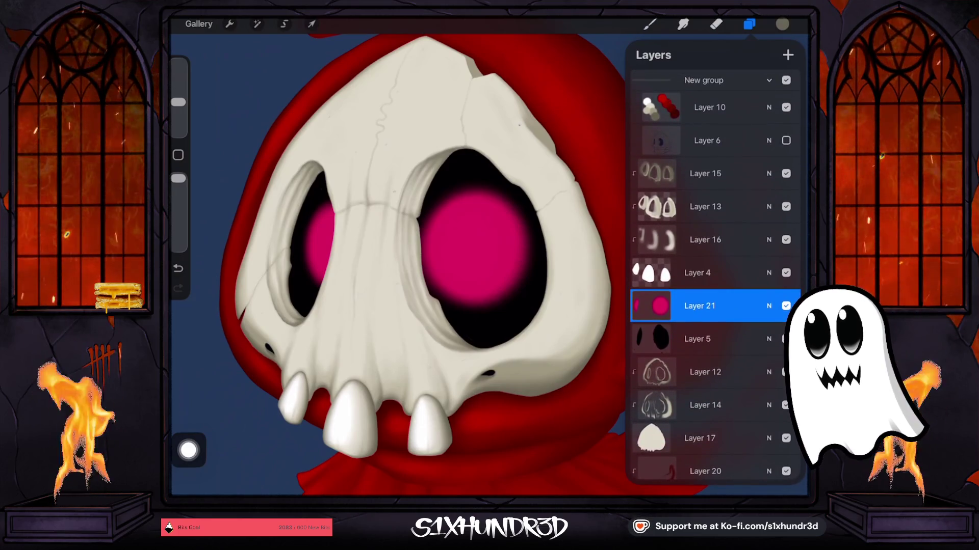
{"action": "left_click", "coordinate": [704, 372]}
{"action": "left_click", "coordinate": [786, 372]}
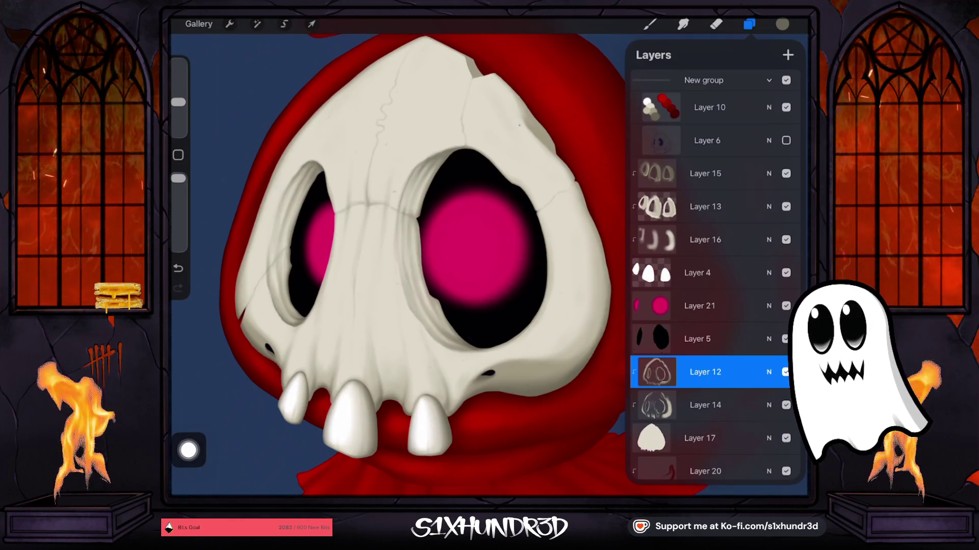
- Use the Textured Coloring Tool at lowered opacity and 4% size
{"action": "left_click", "coordinate": [649, 24]}
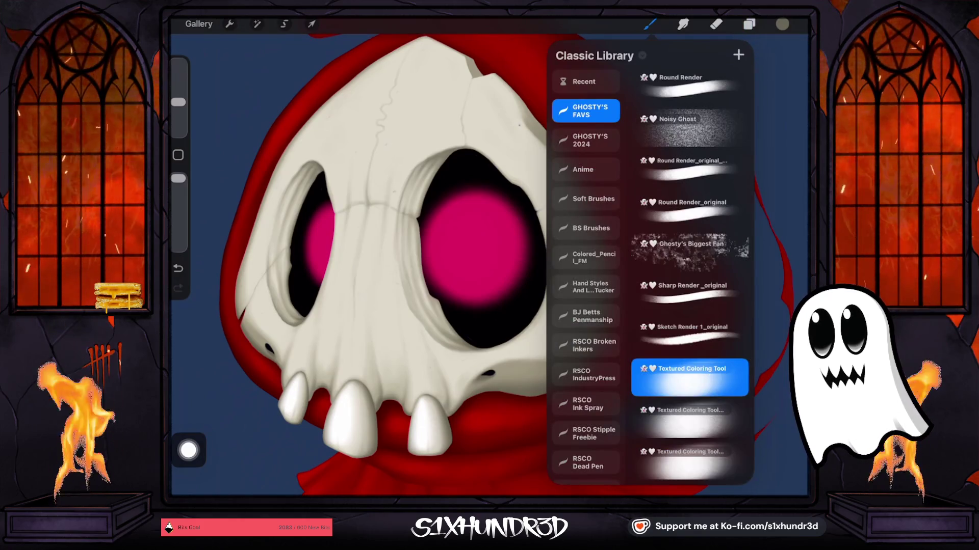
{"action": "left_click_drag", "start_coordinate": [178, 178], "coordinate": [178, 214]}
{"action": "left_click_drag", "start_coordinate": [178, 101], "coordinate": [178, 120]}
{"action": "scroll", "coordinate": [546, 123], "scroll_direction": "up", "scroll_amount": 5}
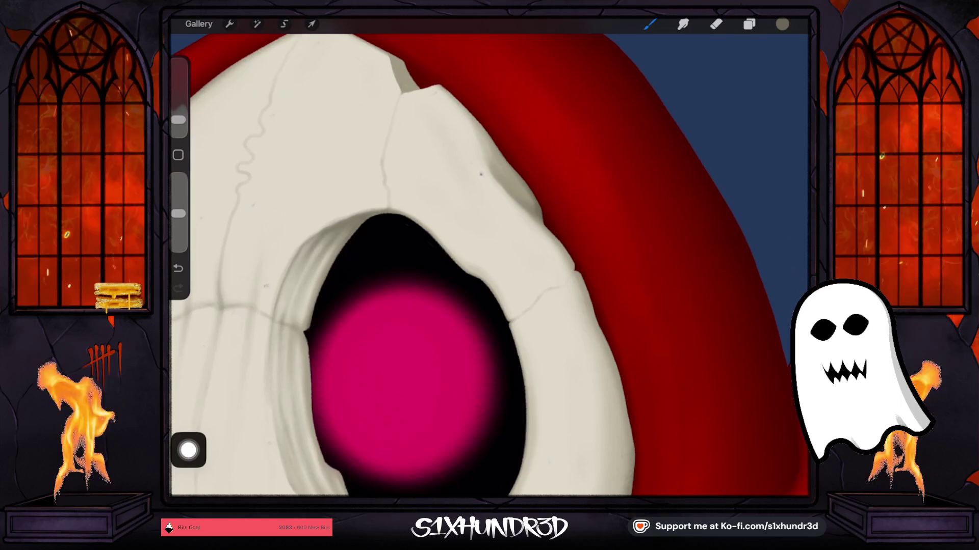
- Sample white and add a new layer clipped to skull-shape Layer 17
{"action": "scroll", "coordinate": [534, 191], "scroll_direction": "down", "scroll_amount": 5}
{"action": "scroll", "coordinate": [489, 255], "scroll_direction": "down", "scroll_amount": 3}
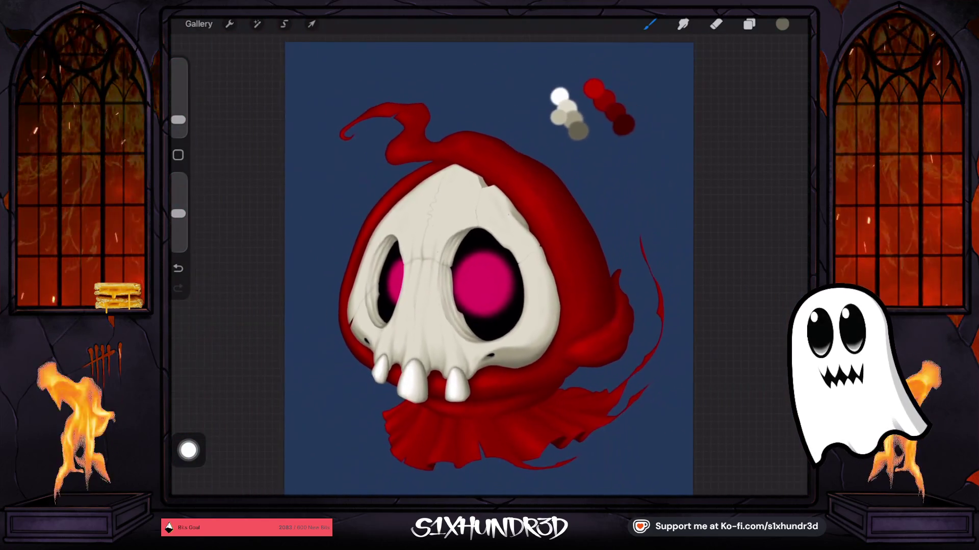
{"action": "scroll", "coordinate": [473, 265], "scroll_direction": "up", "scroll_amount": 1}
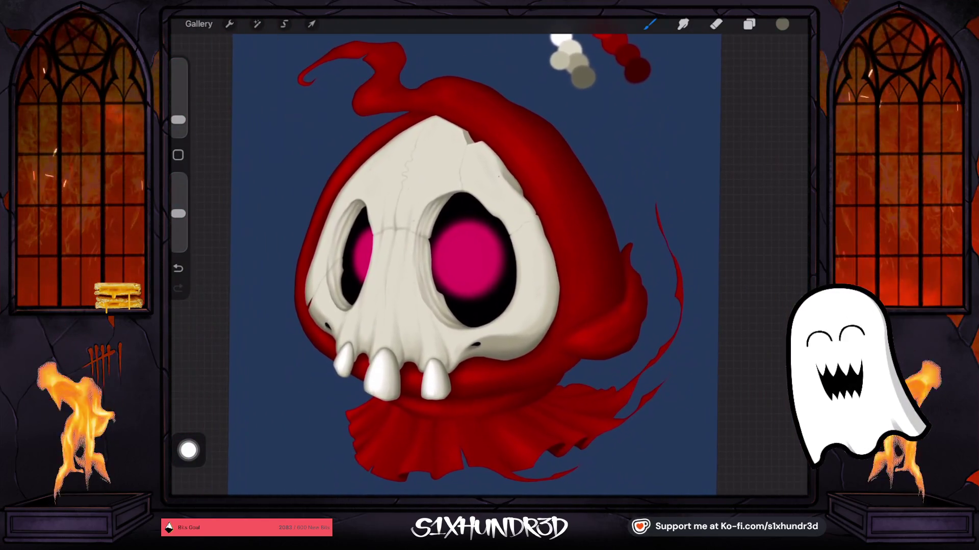
{"action": "scroll", "coordinate": [474, 255], "scroll_direction": "down", "scroll_amount": 1}
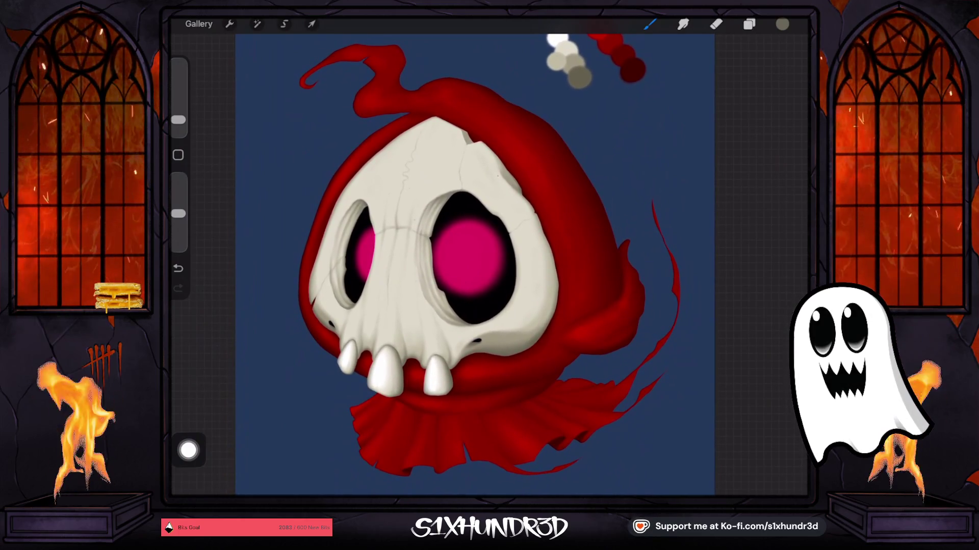
{"action": "scroll", "coordinate": [474, 254], "scroll_direction": "down", "scroll_amount": 2}
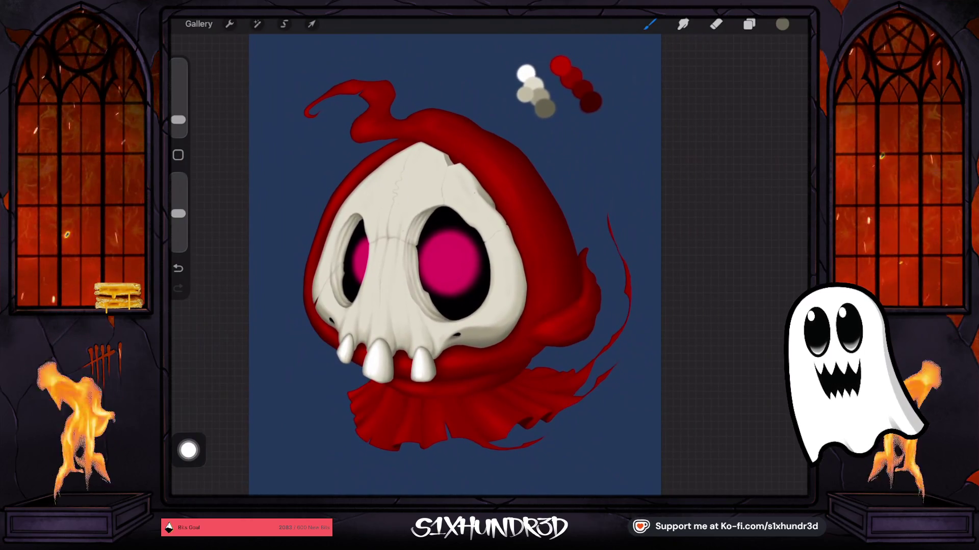
{"action": "left_click", "coordinate": [526, 73]}
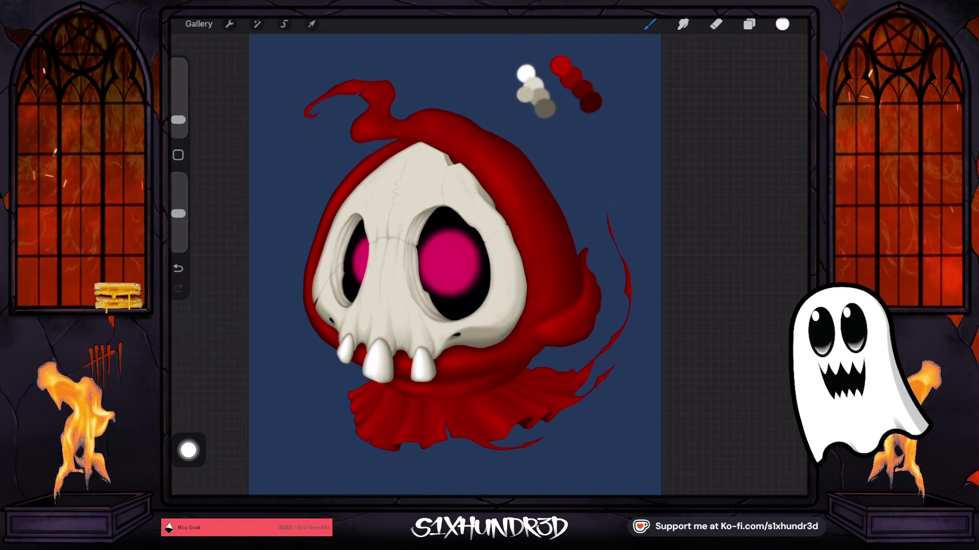
{"action": "left_click", "coordinate": [748, 24]}
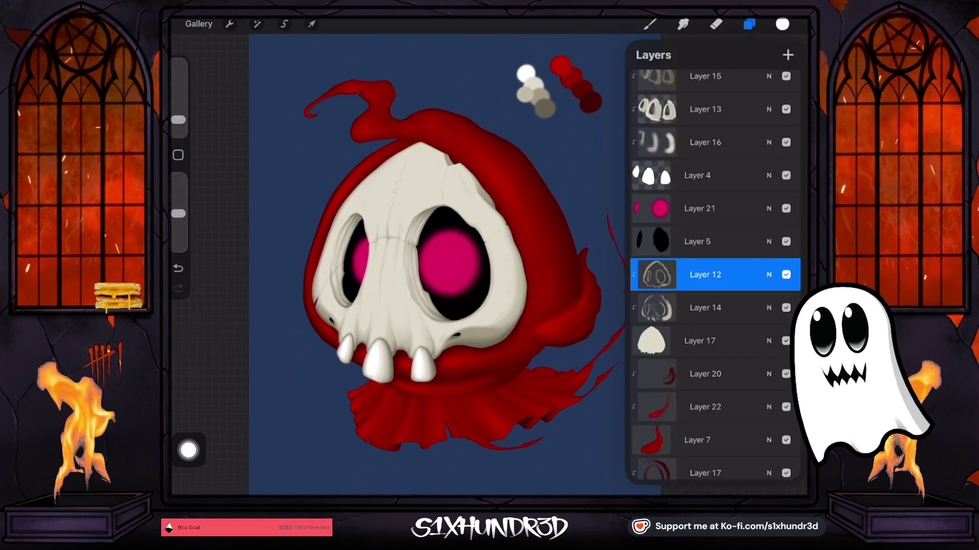
{"action": "left_click", "coordinate": [699, 341]}
{"action": "left_click", "coordinate": [787, 55]}
- Paint soft bone shading on the socket rims and forehead crack with a 4% brush
{"action": "left_click", "coordinate": [649, 24]}
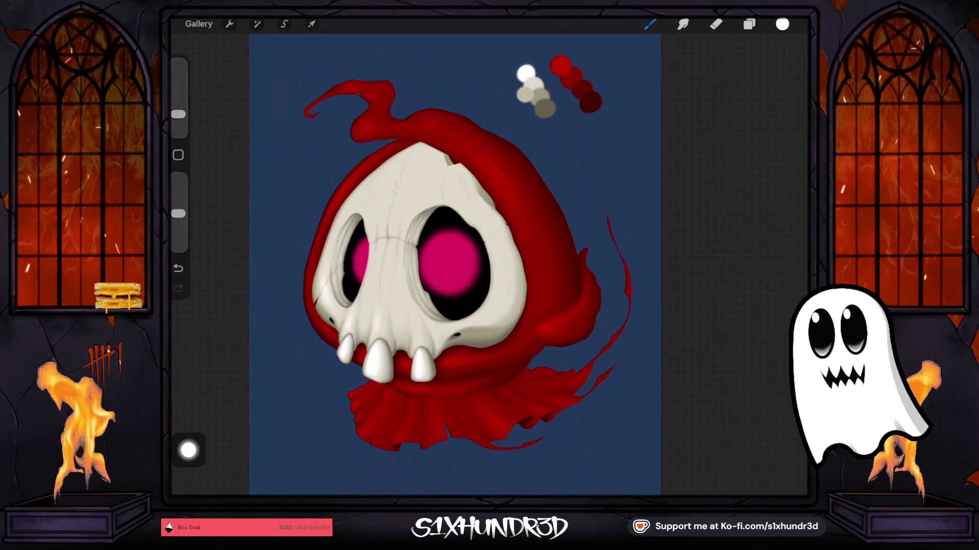
{"action": "left_click_drag", "start_coordinate": [178, 114], "coordinate": [178, 112]}
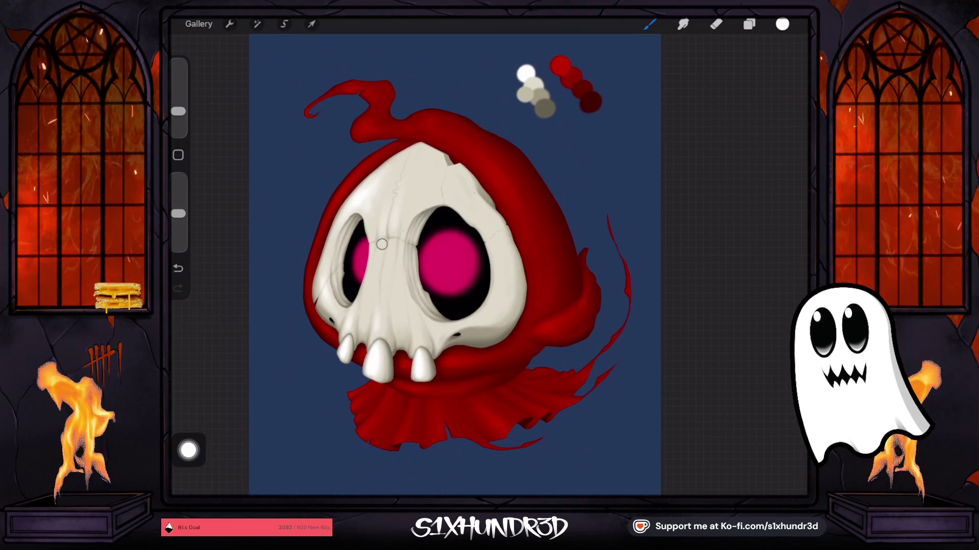
{"action": "left_click_drag", "start_coordinate": [178, 111], "coordinate": [178, 117]}
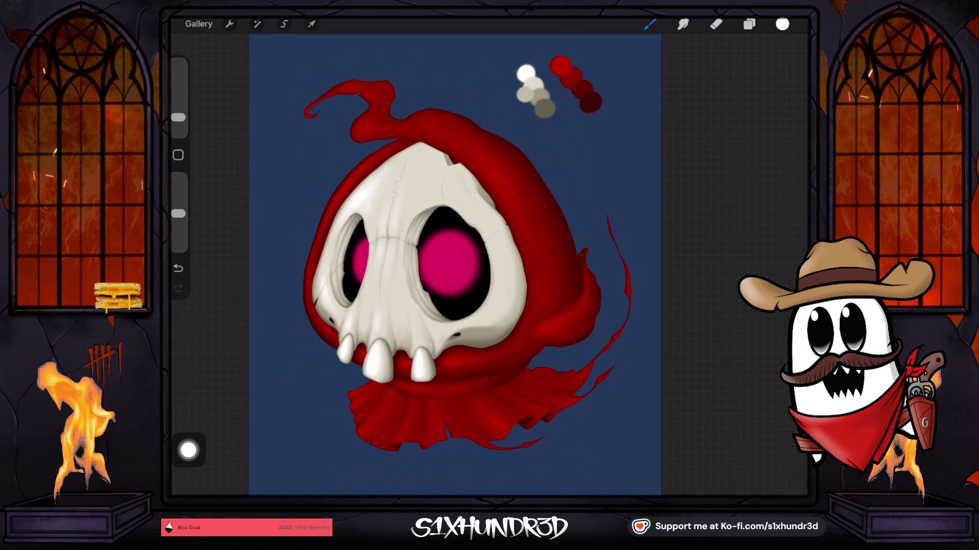
{"action": "scroll", "coordinate": [459, 255], "scroll_direction": "up", "scroll_amount": 3}
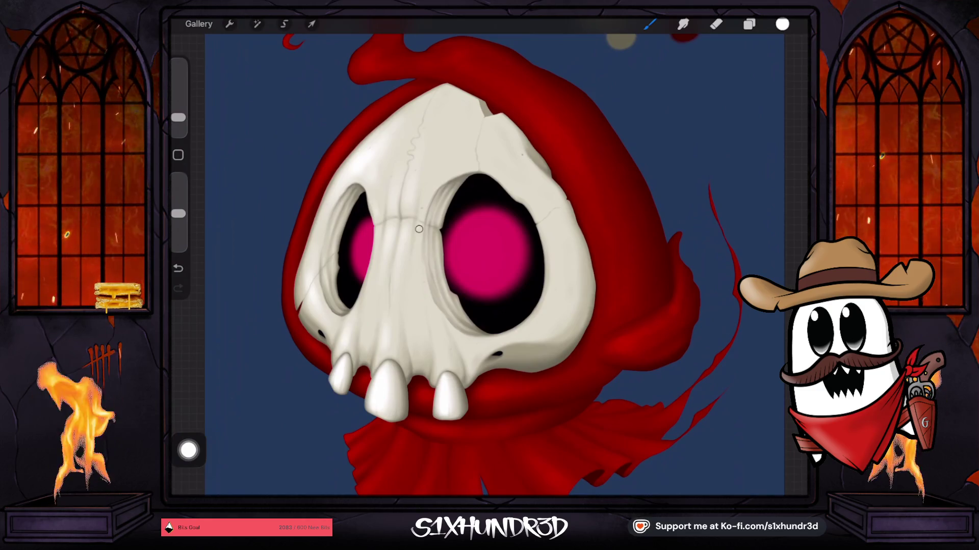
- Paint fine hairline cracks across the skull's forehead with the brush at about 2–3%
{"action": "left_click_drag", "start_coordinate": [178, 117], "coordinate": [179, 122]}
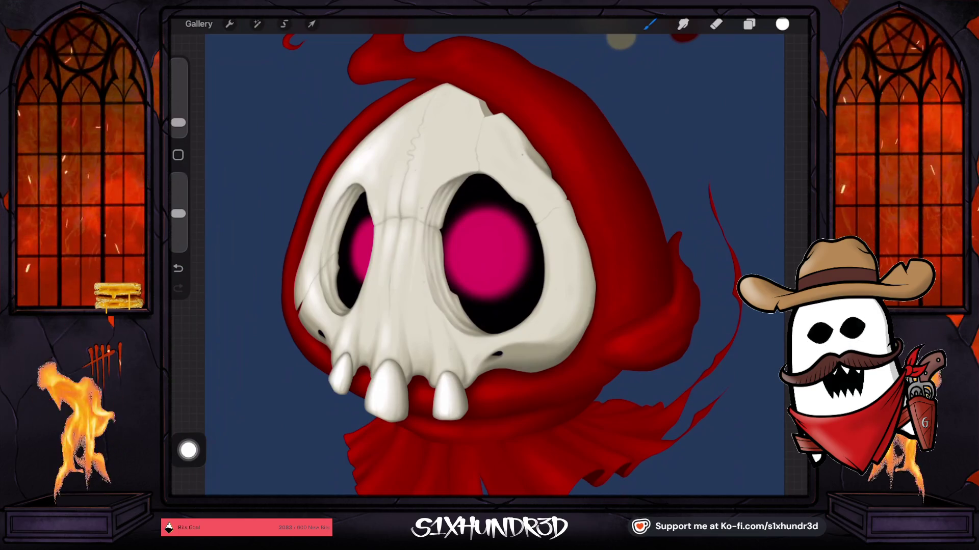
{"action": "left_click_drag", "start_coordinate": [178, 122], "coordinate": [179, 124]}
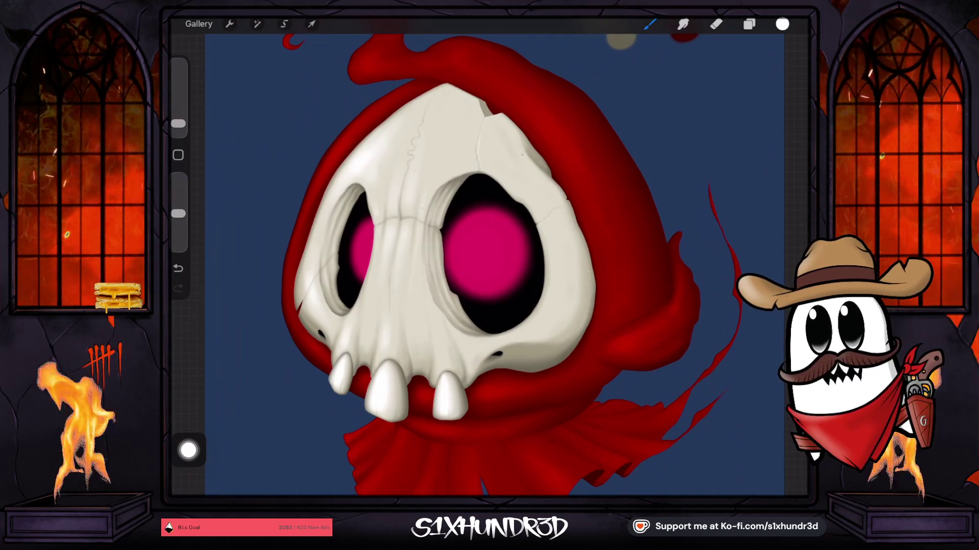
{"action": "scroll", "coordinate": [395, 382], "scroll_direction": "up", "scroll_amount": 3}
{"action": "scroll", "coordinate": [528, 198], "scroll_direction": "up", "scroll_amount": 1}
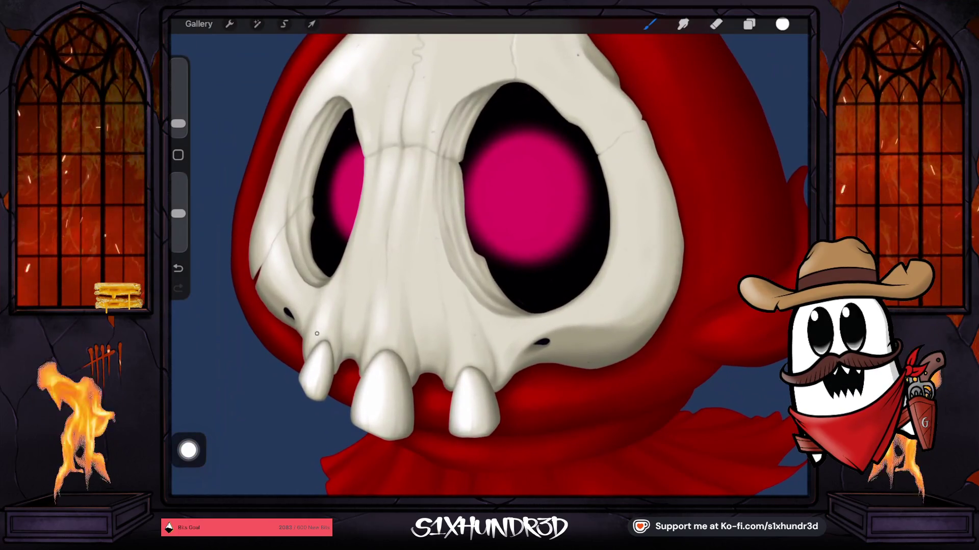
{"action": "left_click_drag", "start_coordinate": [178, 124], "coordinate": [178, 123]}
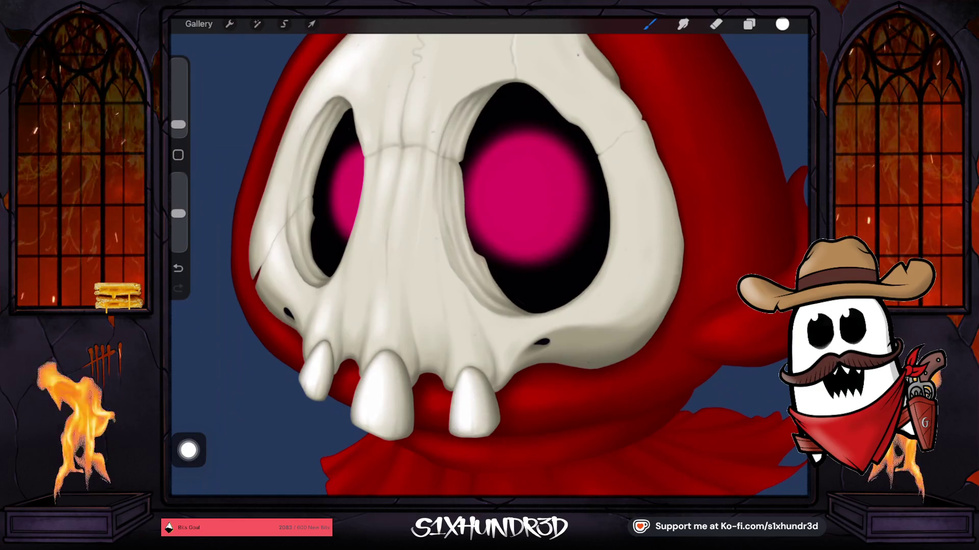
{"action": "left_click_drag", "start_coordinate": [178, 124], "coordinate": [178, 122]}
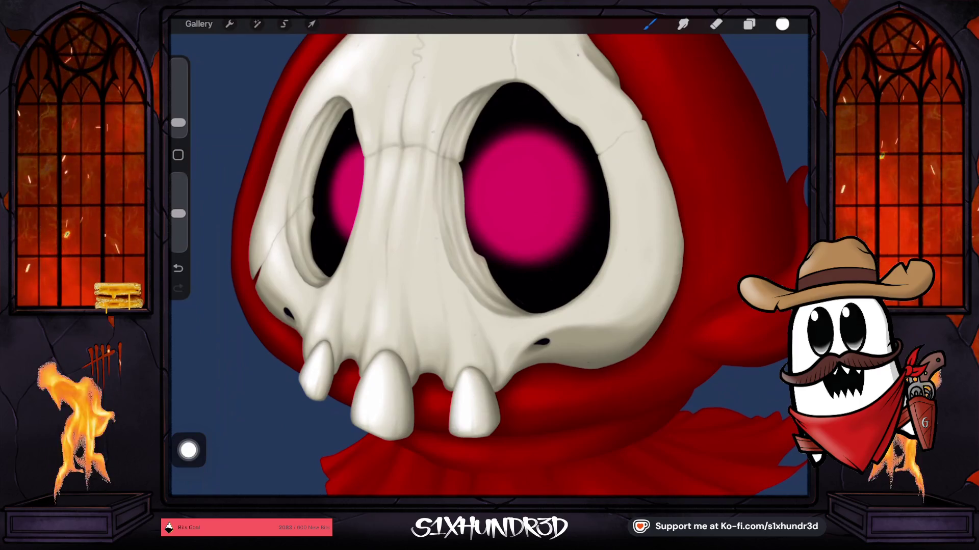
{"action": "left_click", "coordinate": [178, 123]}
{"action": "left_click_drag", "start_coordinate": [178, 123], "coordinate": [178, 121]}
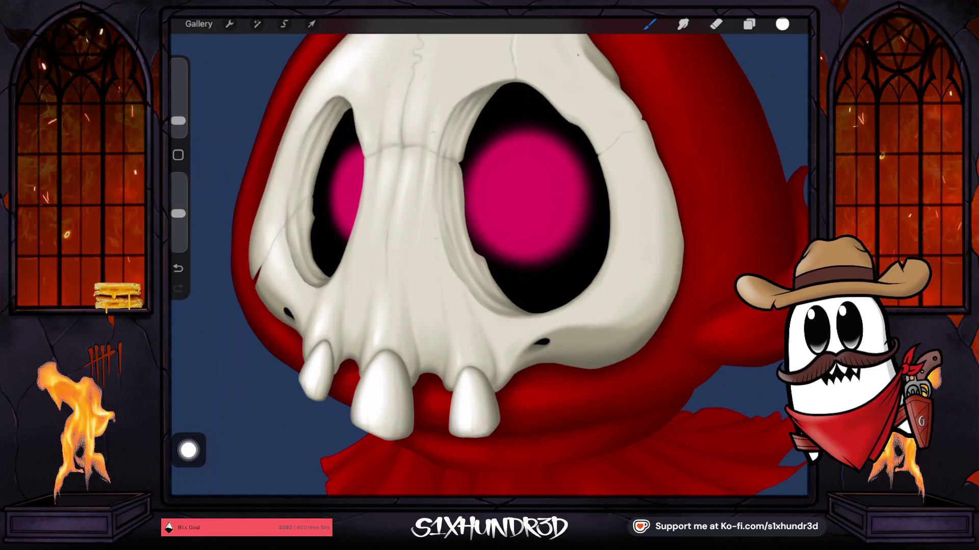
{"action": "left_click_drag", "start_coordinate": [179, 120], "coordinate": [178, 119]}
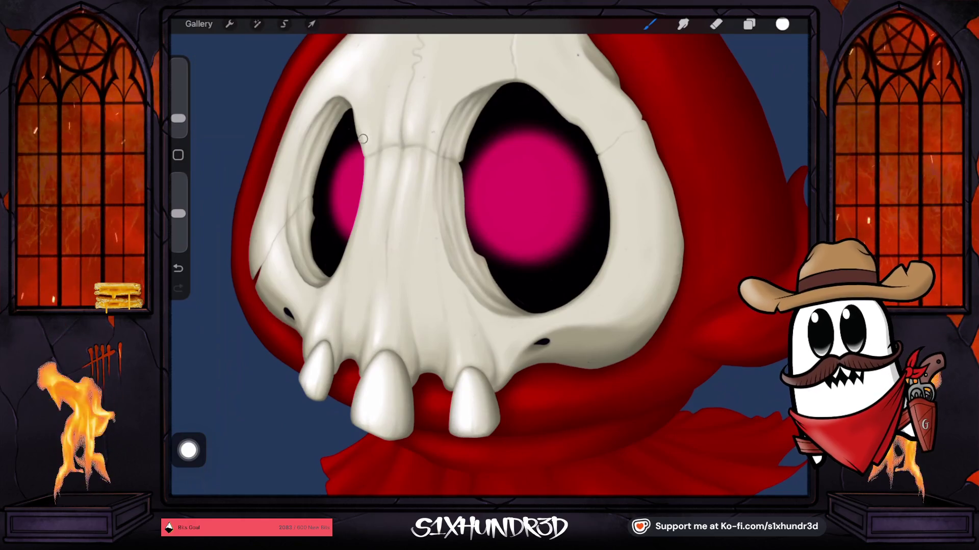
- Shade the skull with the brush at 5%, 11% and 9%, then shrink it for detail
{"action": "scroll", "coordinate": [377, 206], "scroll_direction": "down", "scroll_amount": 2}
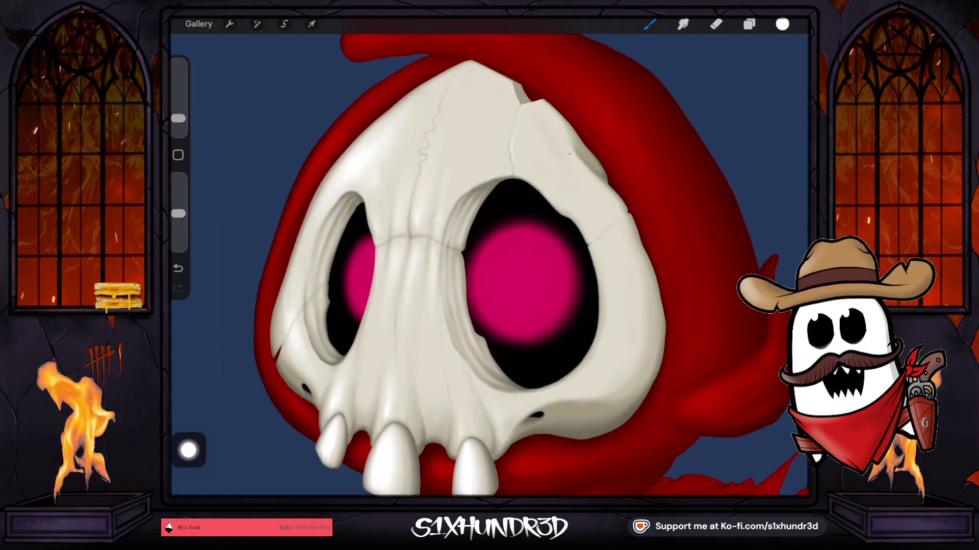
{"action": "left_click_drag", "start_coordinate": [179, 118], "coordinate": [178, 119]}
{"action": "scroll", "coordinate": [484, 265], "scroll_direction": "down", "scroll_amount": 5}
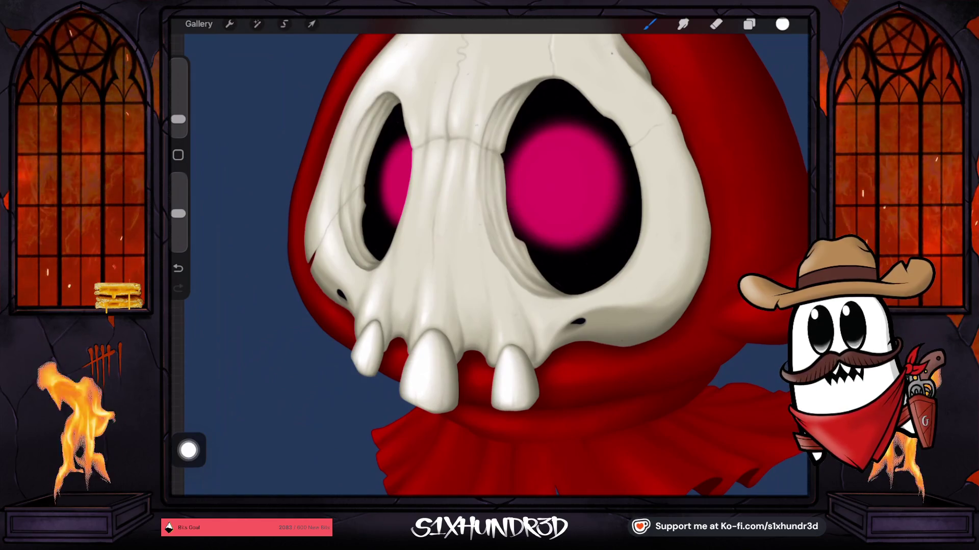
{"action": "scroll", "coordinate": [480, 320], "scroll_direction": "down", "scroll_amount": 3}
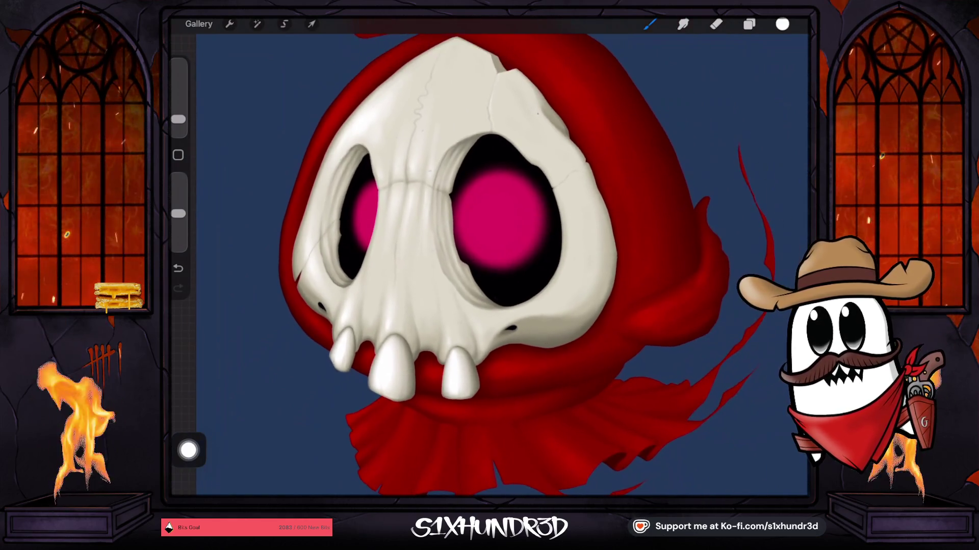
{"action": "left_click_drag", "start_coordinate": [178, 119], "coordinate": [178, 107]}
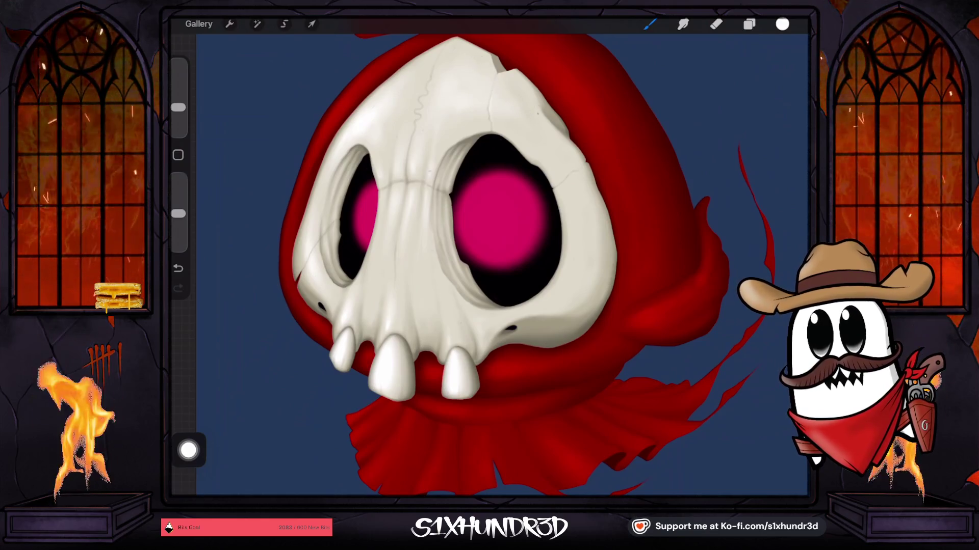
{"action": "left_click_drag", "start_coordinate": [178, 108], "coordinate": [178, 111]}
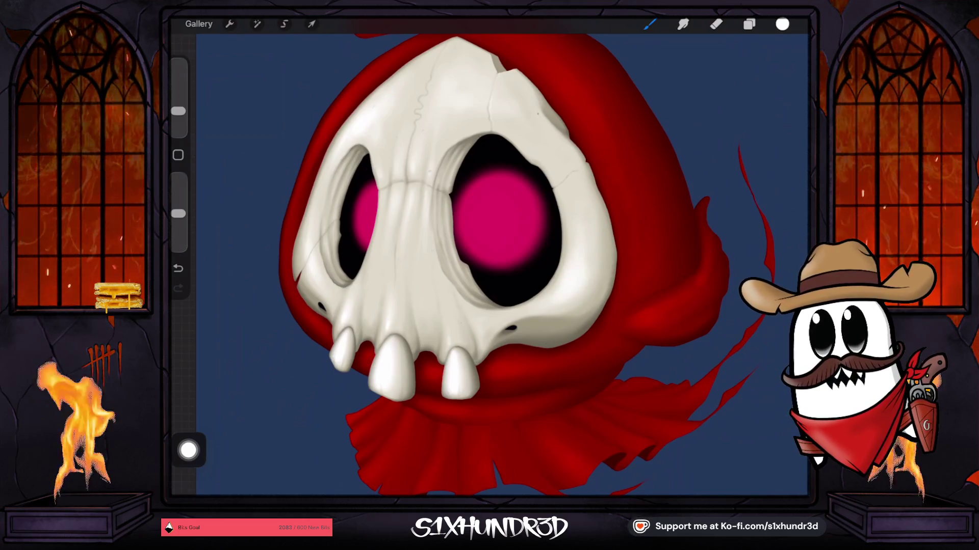
{"action": "left_click_drag", "start_coordinate": [178, 110], "coordinate": [177, 116]}
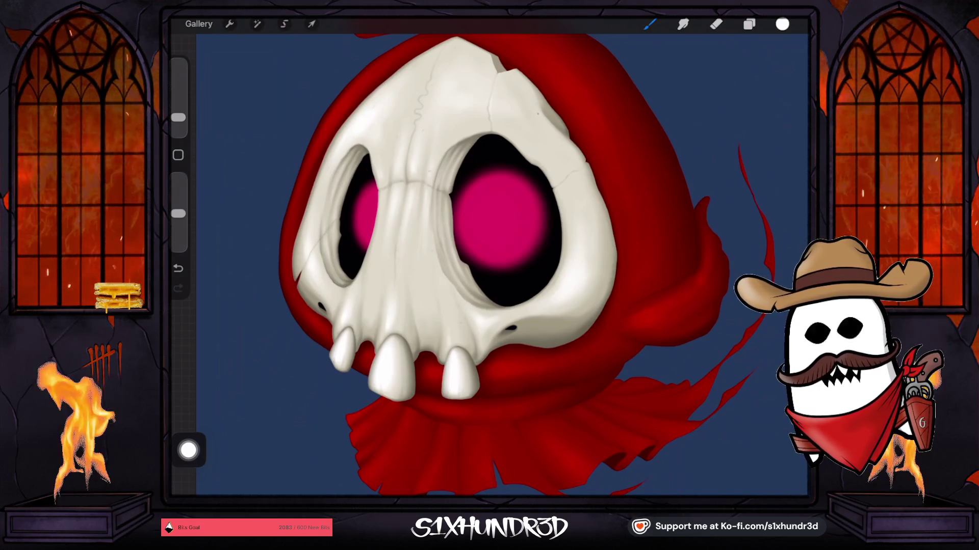
- Use a finer, more opaque brush, undo a stray stroke, and lengthen the wavy crack downward
{"action": "scroll", "coordinate": [489, 265], "scroll_direction": "down", "scroll_amount": 5}
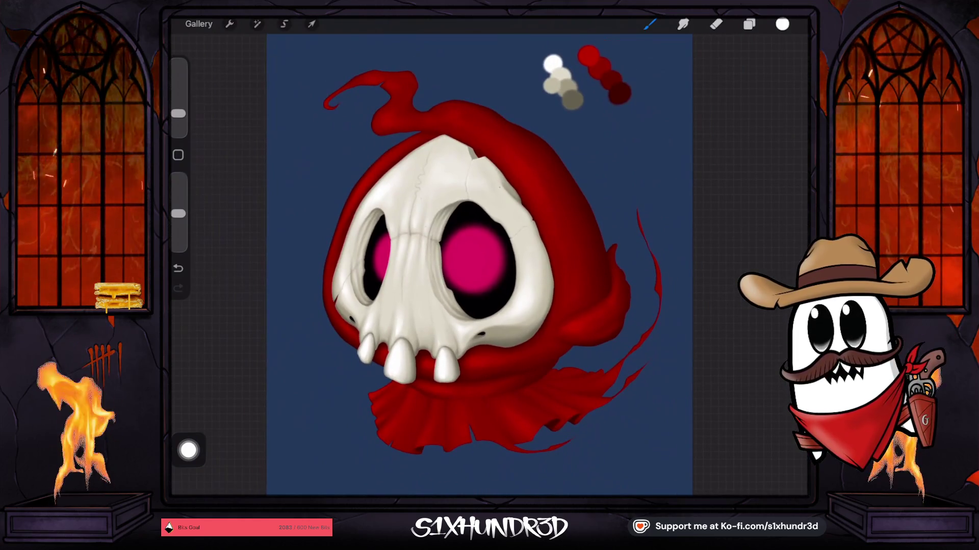
{"action": "left_click_drag", "start_coordinate": [178, 113], "coordinate": [178, 116]}
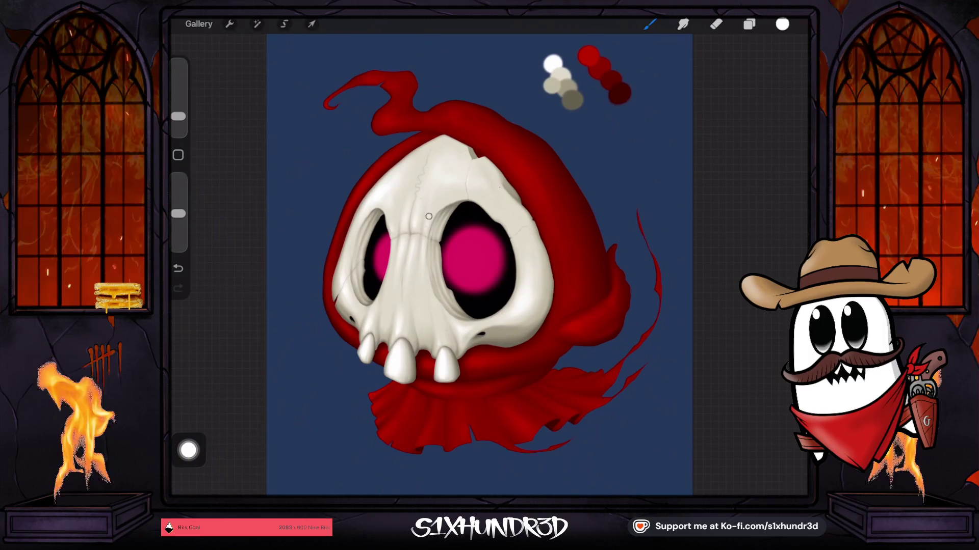
{"action": "left_click_drag", "start_coordinate": [178, 116], "coordinate": [178, 126]}
{"action": "scroll", "coordinate": [490, 265], "scroll_direction": "up", "scroll_amount": 5}
{"action": "left_click_drag", "start_coordinate": [178, 214], "coordinate": [178, 190]}
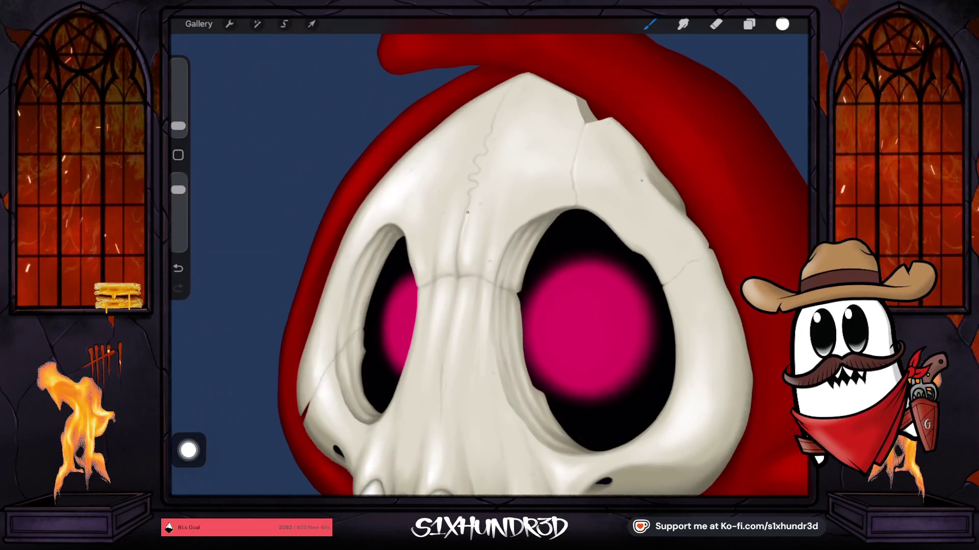
{"action": "key", "text": "ctrl+z"}
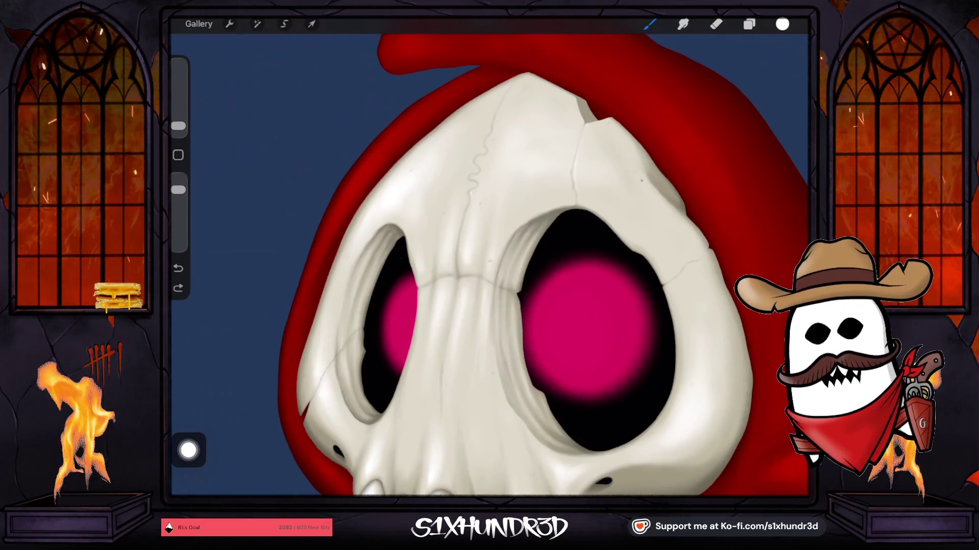
{"action": "left_click_drag", "start_coordinate": [472, 177], "coordinate": [473, 190]}
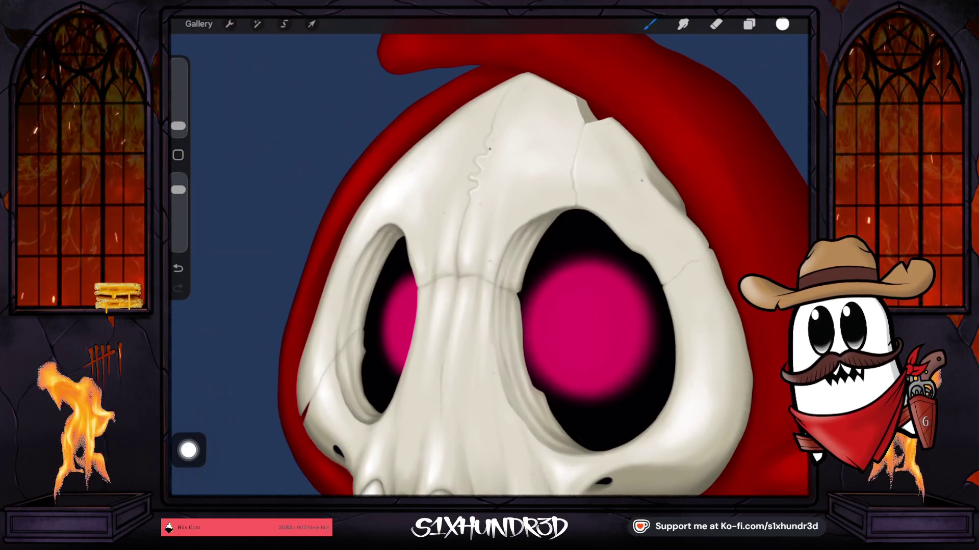
{"action": "left_click_drag", "start_coordinate": [470, 191], "coordinate": [472, 202]}
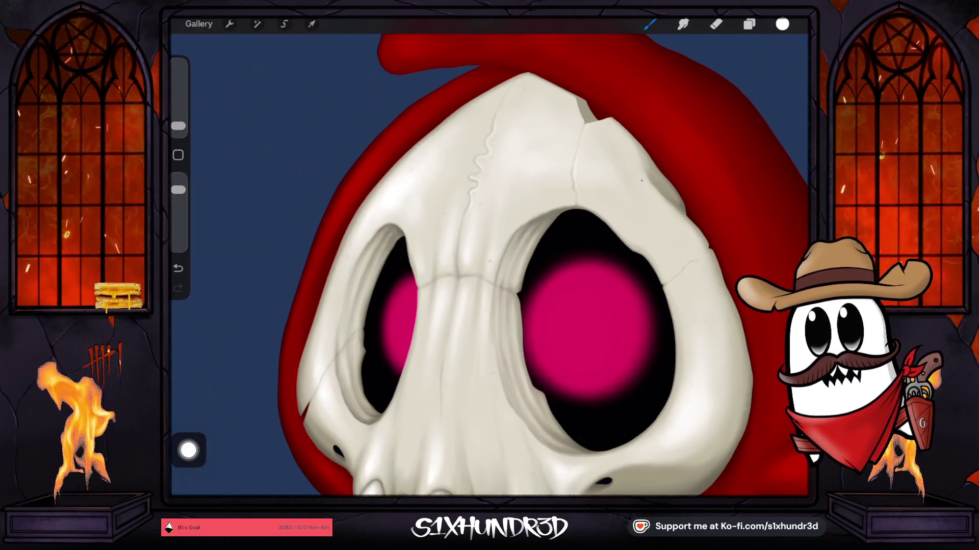
{"action": "scroll", "coordinate": [489, 265], "scroll_direction": "up", "scroll_amount": 3}
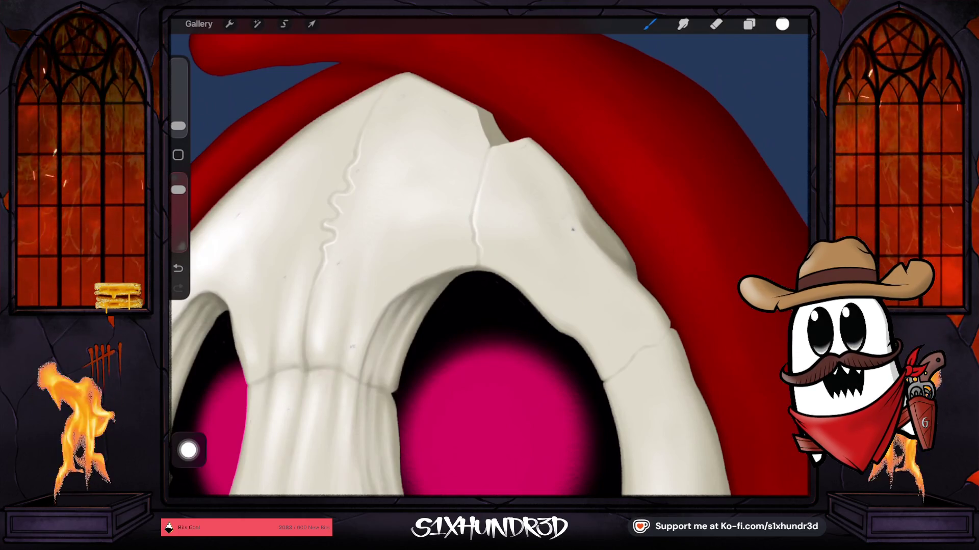
- Zoom in on the skull's top arch and add hairline cracks along the nasal bridge and left cheekbone
{"action": "mouse_move", "coordinate": [490, 275]}
{"action": "left_mouse_down"}
{"action": "mouse_move", "coordinate": [438, 270]}
{"action": "mouse_move", "coordinate": [367, 222]}
{"action": "left_mouse_up"}
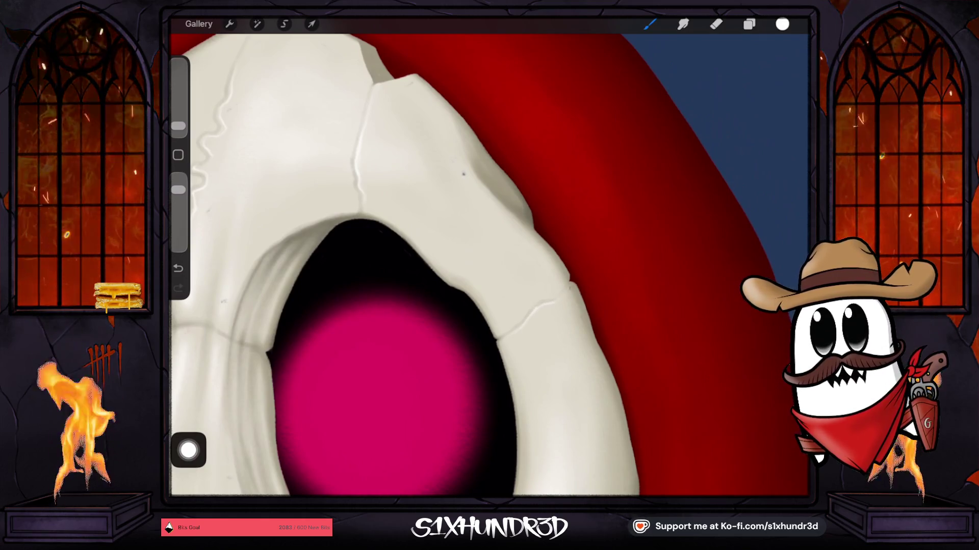
{"action": "scroll", "coordinate": [407, 265], "scroll_direction": "down", "scroll_amount": 5}
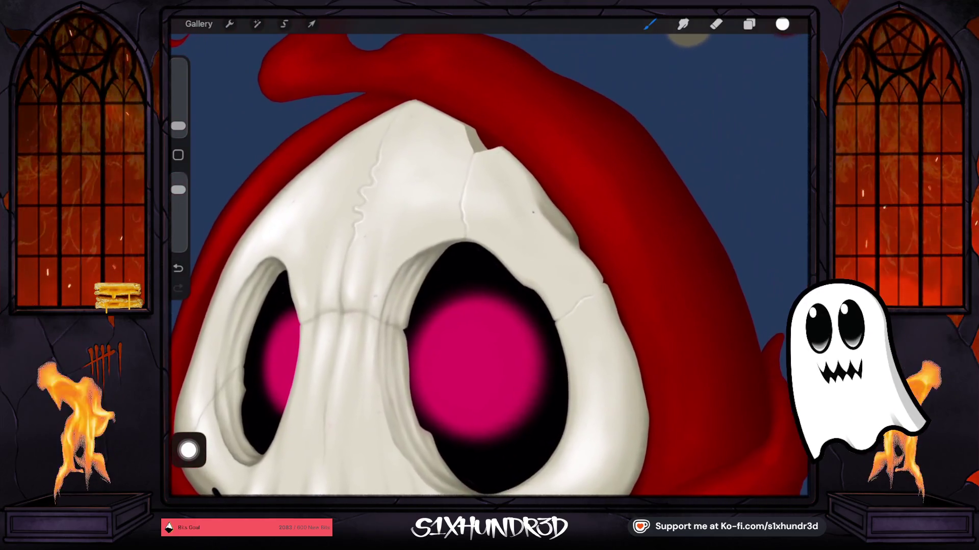
{"action": "scroll", "coordinate": [489, 265], "scroll_direction": "down", "scroll_amount": 10}
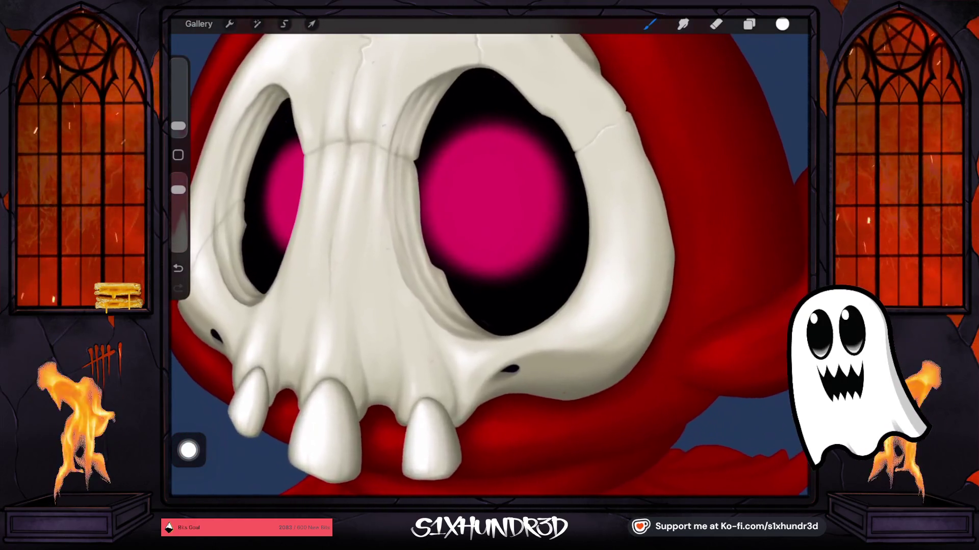
{"action": "scroll", "coordinate": [458, 255], "scroll_direction": "up", "scroll_amount": 3}
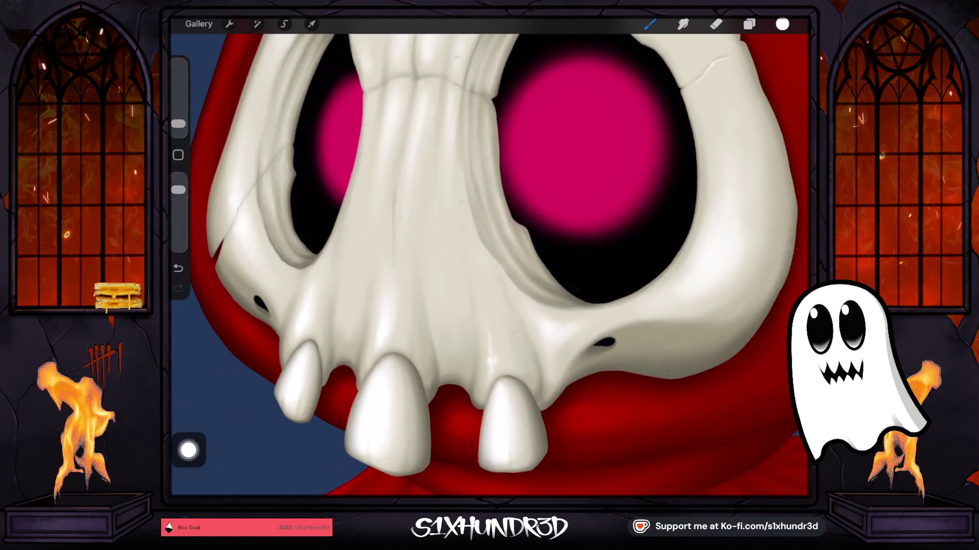
- Undo the last skull stroke, recentre the view on the skull, and slightly enlarge the brush
{"action": "scroll", "coordinate": [489, 255], "scroll_direction": "left", "scroll_amount": 2}
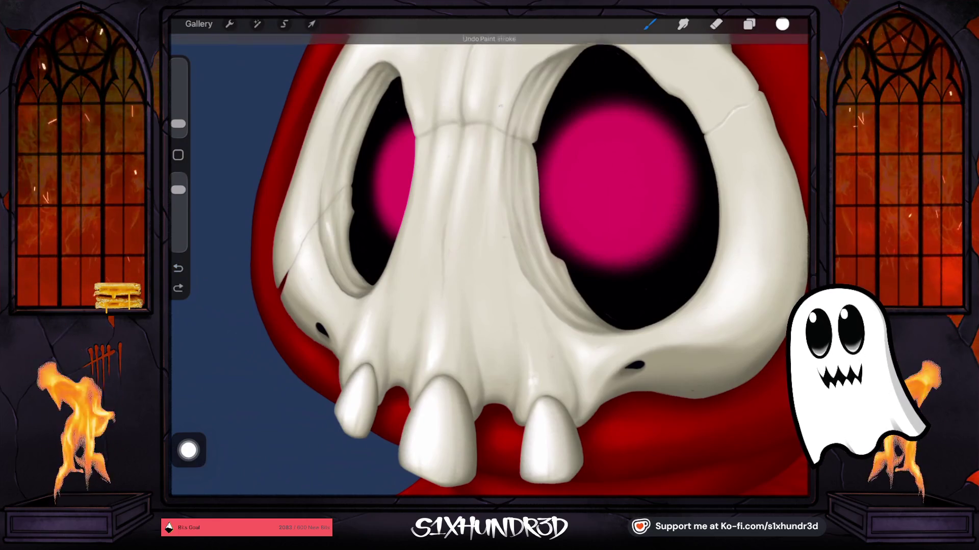
{"action": "key", "text": "ctrl+z"}
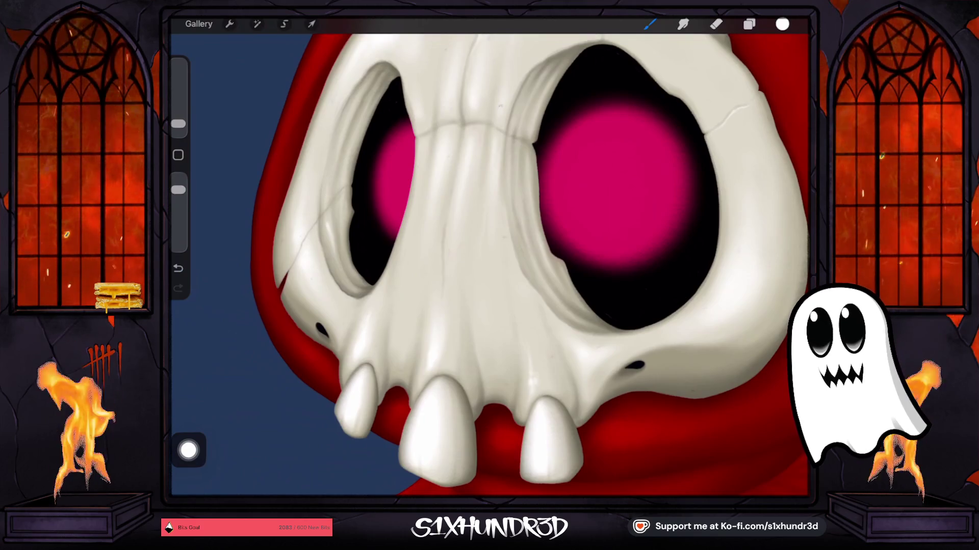
{"action": "left_click_drag", "start_coordinate": [330, 242], "coordinate": [254, 258]}
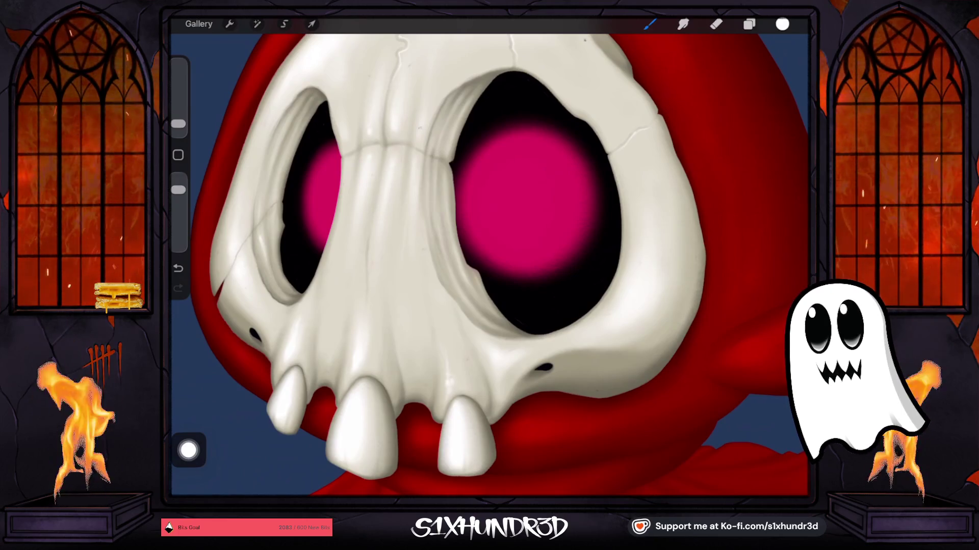
{"action": "left_click_drag", "start_coordinate": [178, 124], "coordinate": [178, 119]}
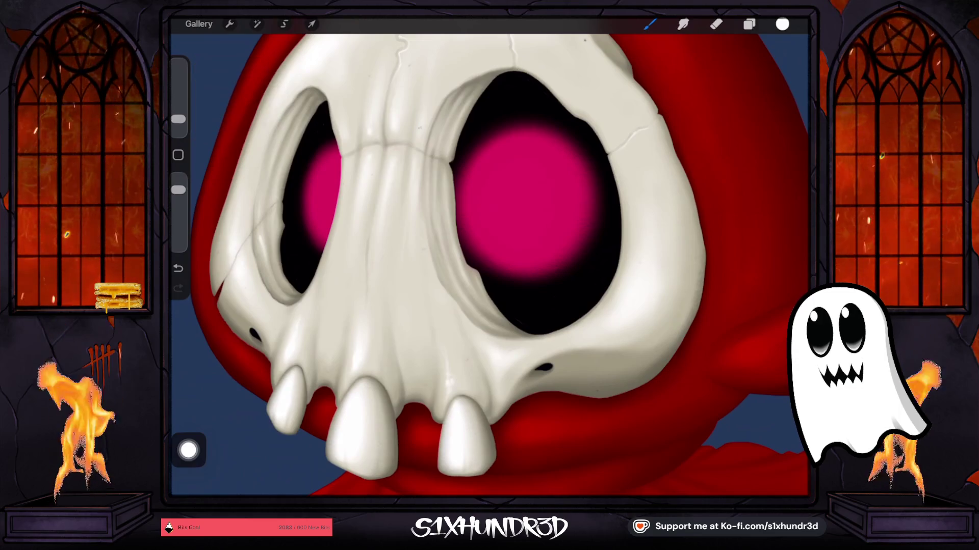
{"action": "scroll", "coordinate": [489, 254], "scroll_direction": "down", "scroll_amount": 3}
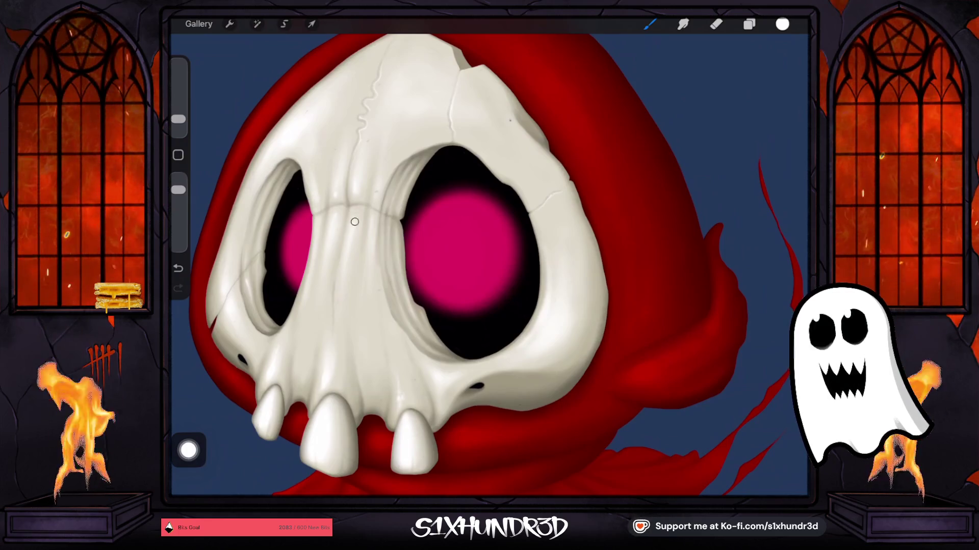
- With the brush at 5%, paint the chipped notch at the crown and smooth bone shading
{"action": "left_click_drag", "start_coordinate": [179, 119], "coordinate": [178, 121]}
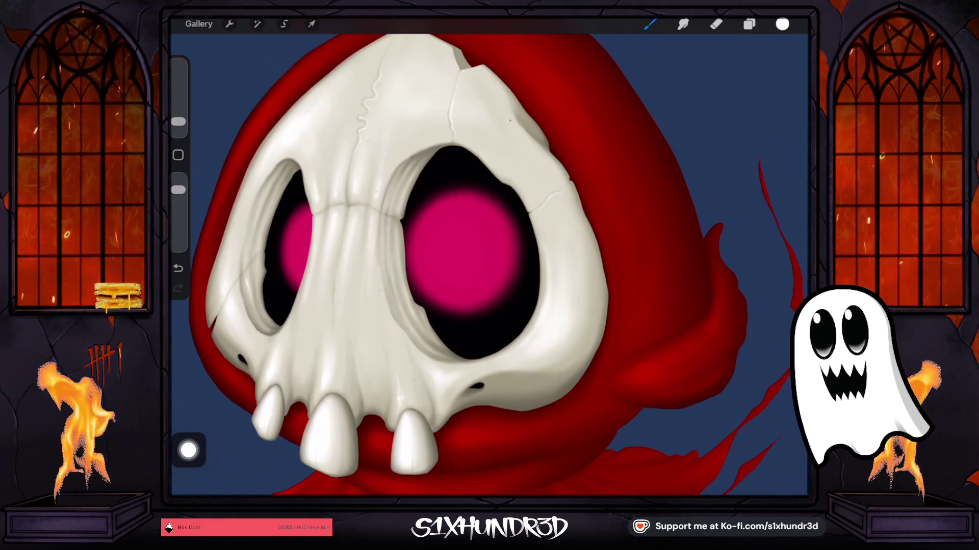
{"action": "left_click_drag", "start_coordinate": [178, 122], "coordinate": [178, 116]}
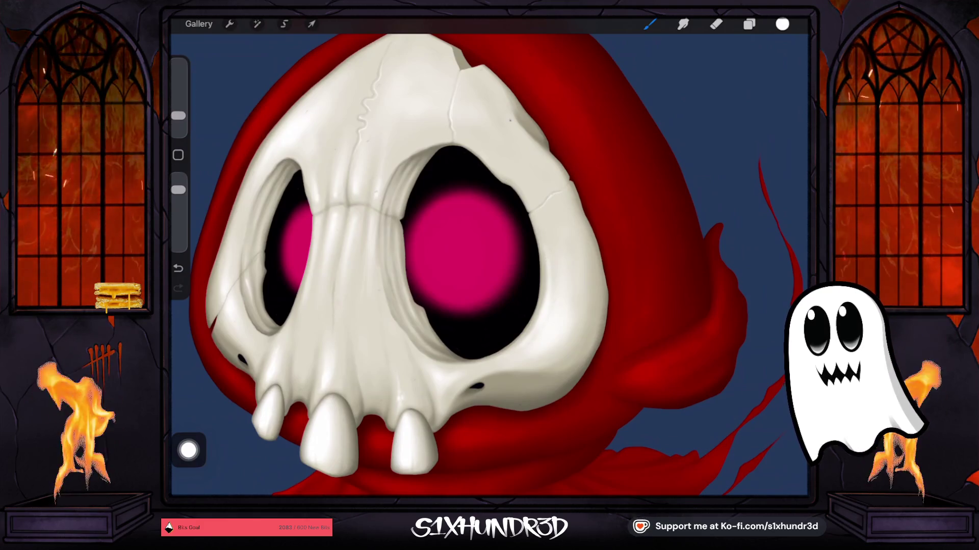
{"action": "left_click_drag", "start_coordinate": [449, 255], "coordinate": [492, 275]}
{"action": "scroll", "coordinate": [459, 254], "scroll_direction": "up", "scroll_amount": 1}
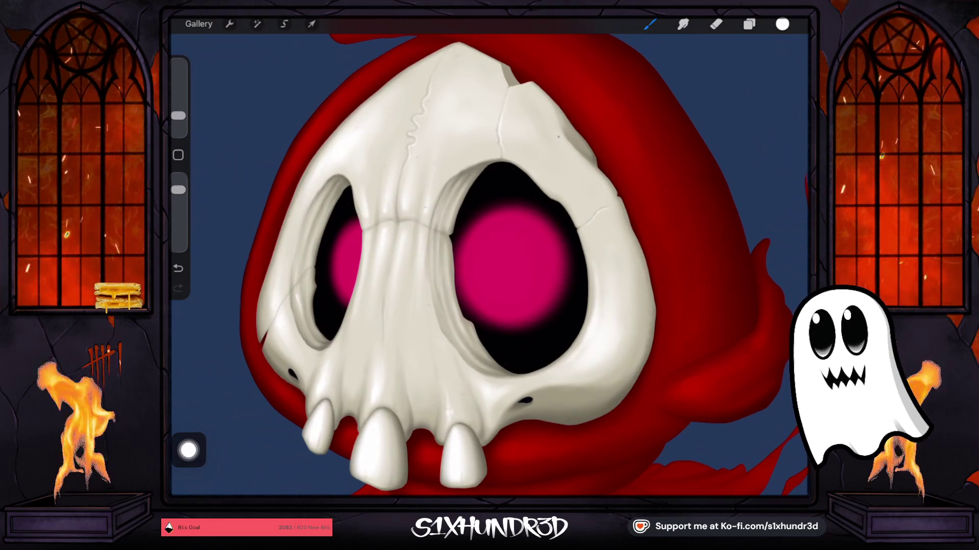
- Touch up the skull's face with a 3–4% brush, then enlarge it to 8% for the hood
{"action": "scroll", "coordinate": [489, 265], "scroll_direction": "up", "scroll_amount": 3}
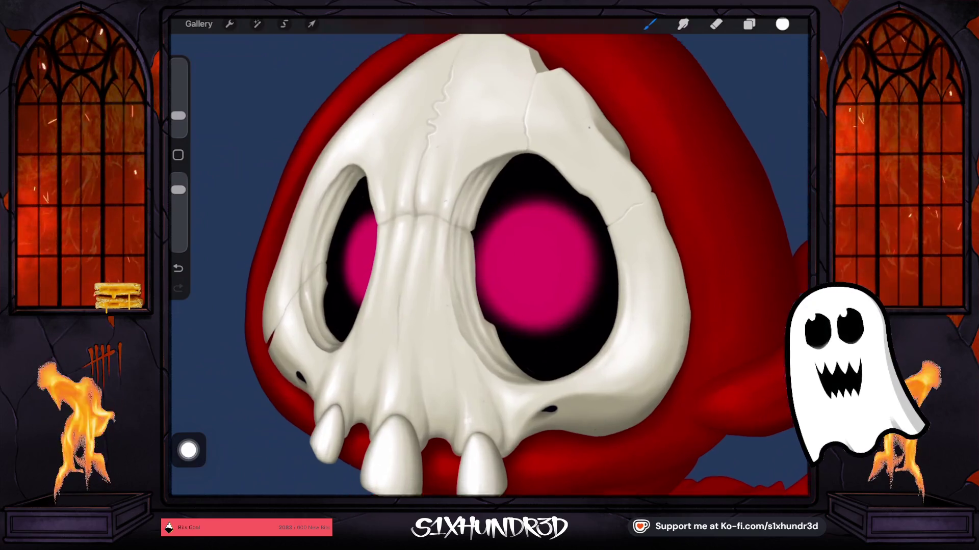
{"action": "left_click_drag", "start_coordinate": [179, 115], "coordinate": [179, 122]}
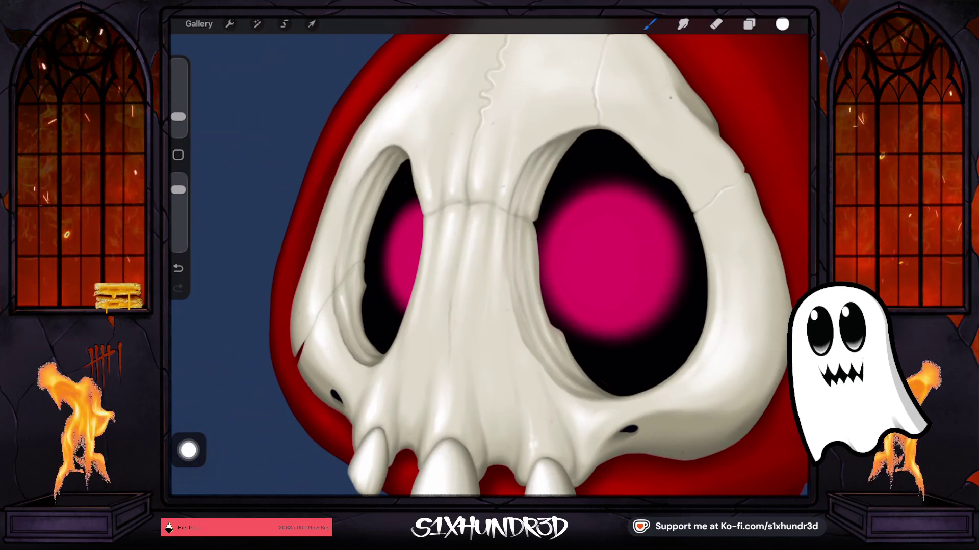
{"action": "left_click_drag", "start_coordinate": [178, 116], "coordinate": [178, 121]}
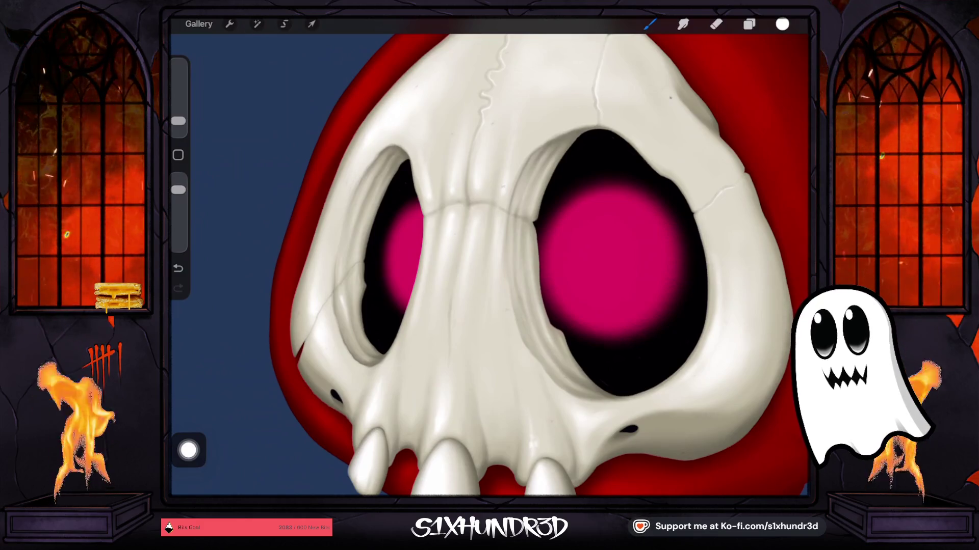
{"action": "scroll", "coordinate": [490, 255], "scroll_direction": "down", "scroll_amount": 5}
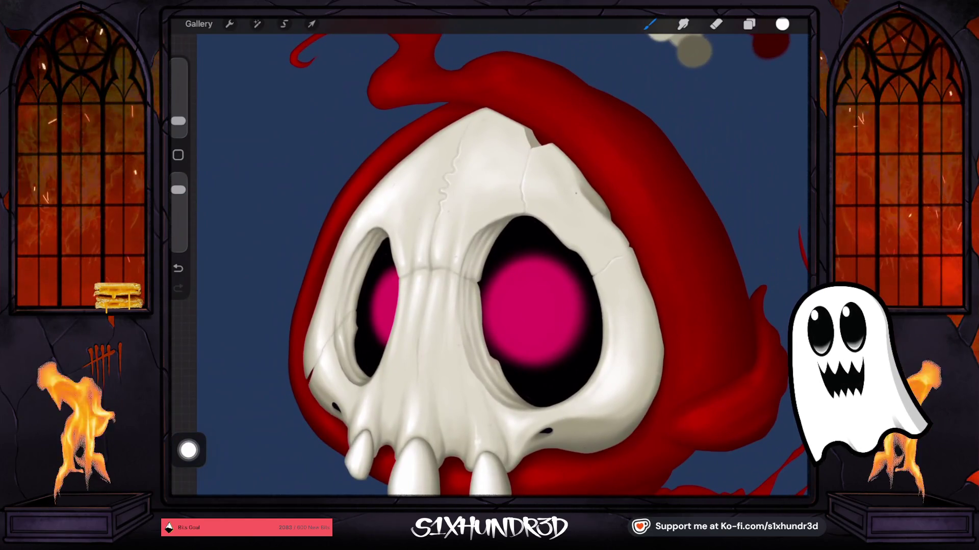
{"action": "scroll", "coordinate": [490, 265], "scroll_direction": "down", "scroll_amount": 3}
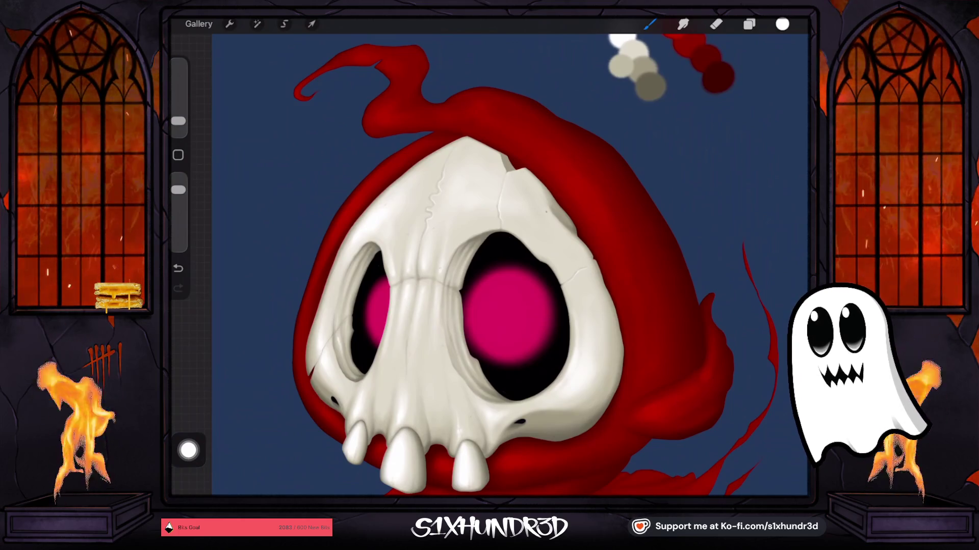
{"action": "scroll", "coordinate": [510, 265], "scroll_direction": "up", "scroll_amount": 3}
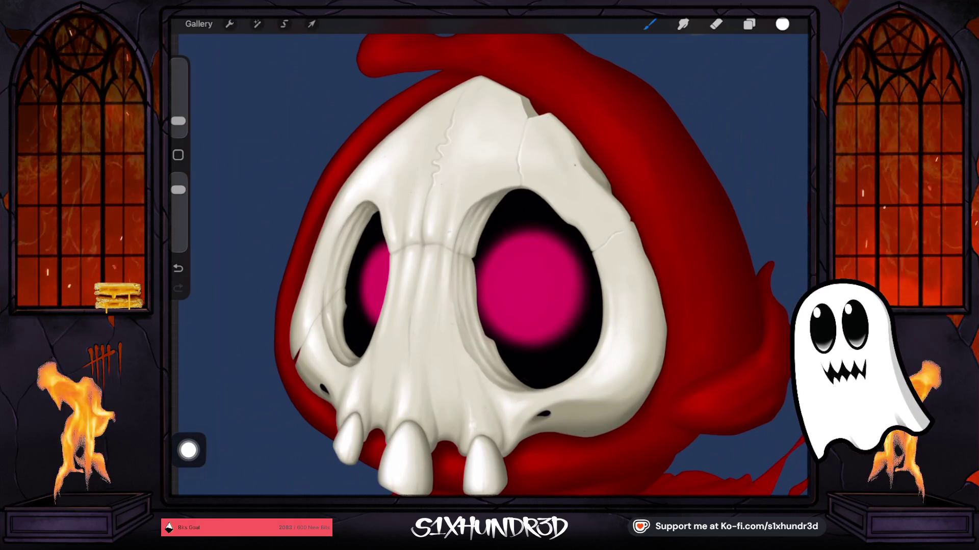
{"action": "scroll", "coordinate": [490, 265], "scroll_direction": "down", "scroll_amount": 3}
{"action": "left_click_drag", "start_coordinate": [178, 121], "coordinate": [178, 112]}
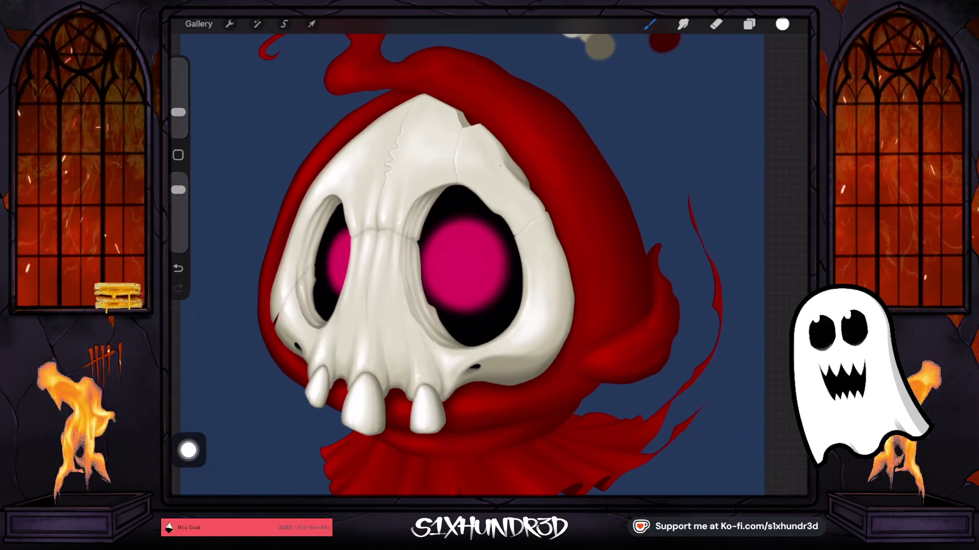
- Return to the gallery, open the 46-artwork stack, and view the GHOSTY heart artwork before closing it
{"action": "left_click", "coordinate": [199, 24]}
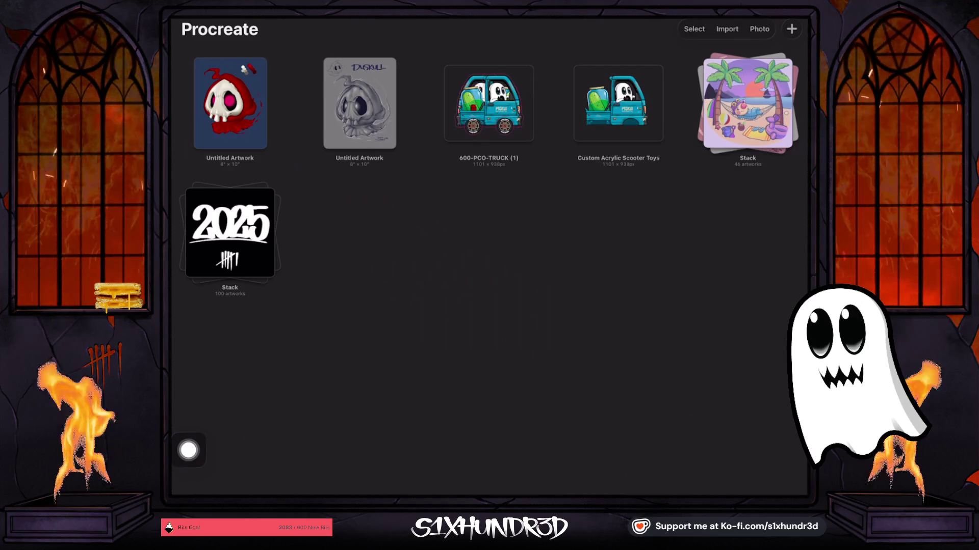
{"action": "left_click", "coordinate": [748, 102]}
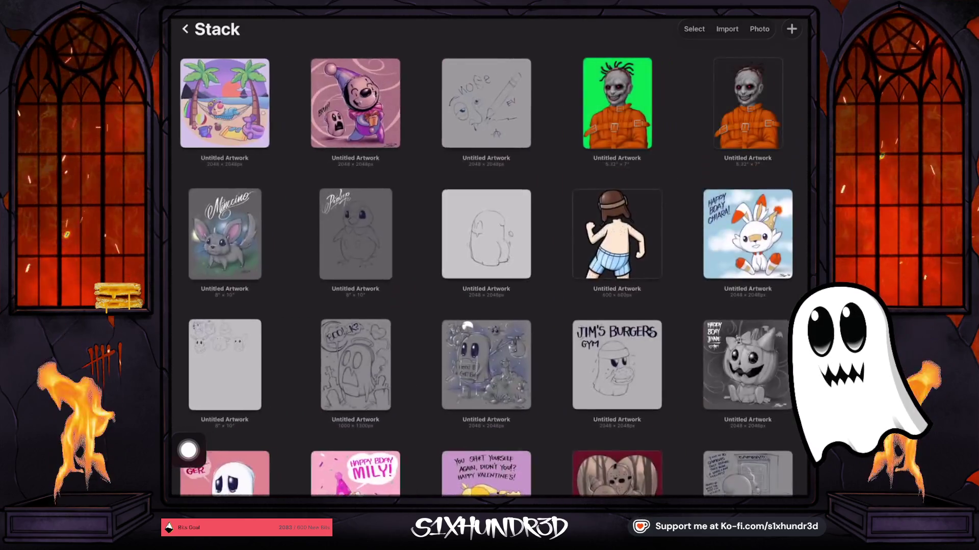
{"action": "scroll", "coordinate": [490, 265], "scroll_direction": "down", "scroll_amount": 5}
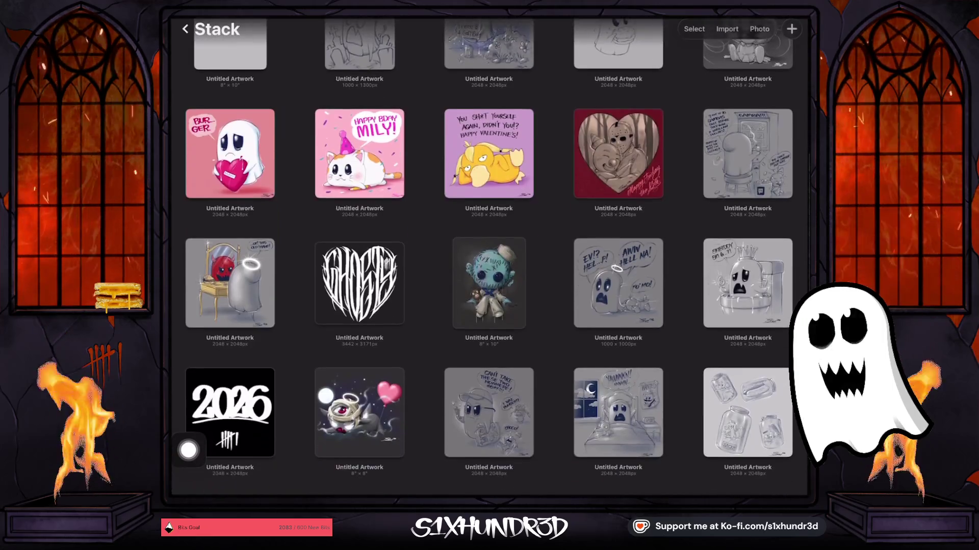
{"action": "scroll", "coordinate": [489, 265], "scroll_direction": "up", "scroll_amount": 2}
{"action": "left_click", "coordinate": [367, 283]}
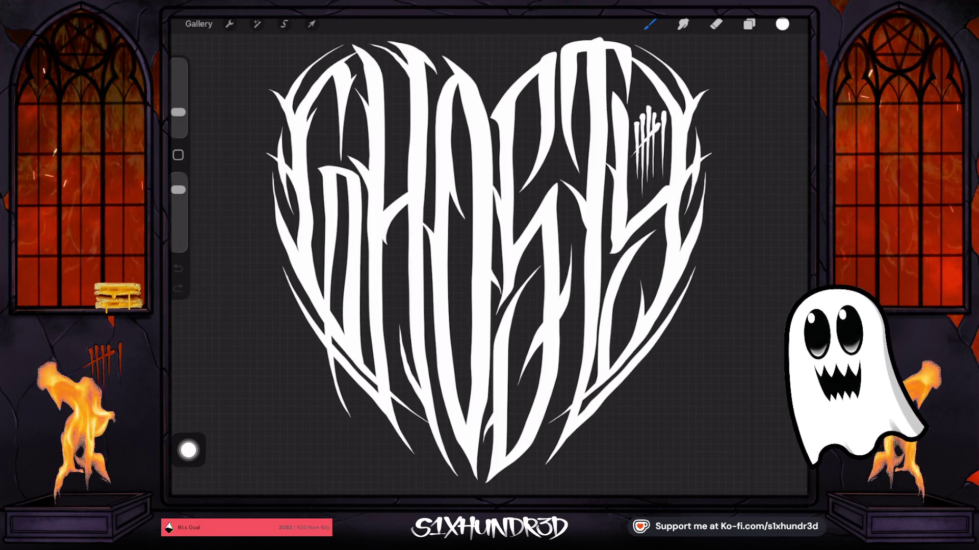
{"action": "scroll", "coordinate": [476, 260], "scroll_direction": "down", "scroll_amount": 2}
{"action": "scroll", "coordinate": [482, 264], "scroll_direction": "up", "scroll_amount": 2}
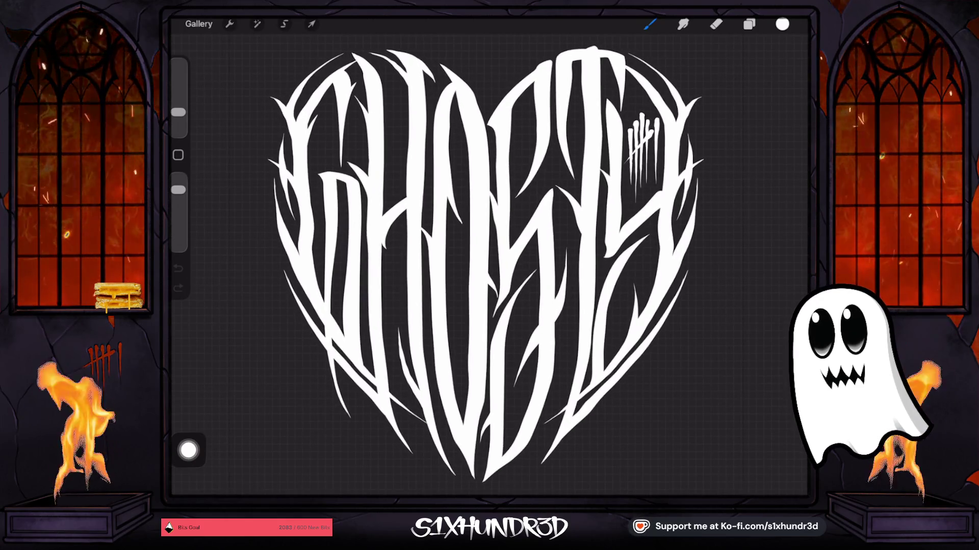
{"action": "left_click", "coordinate": [198, 23]}
- Open the GHOSTY lettering artwork from the 2025 stack of 100 artworks
{"action": "scroll", "coordinate": [489, 255], "scroll_direction": "down", "scroll_amount": 7}
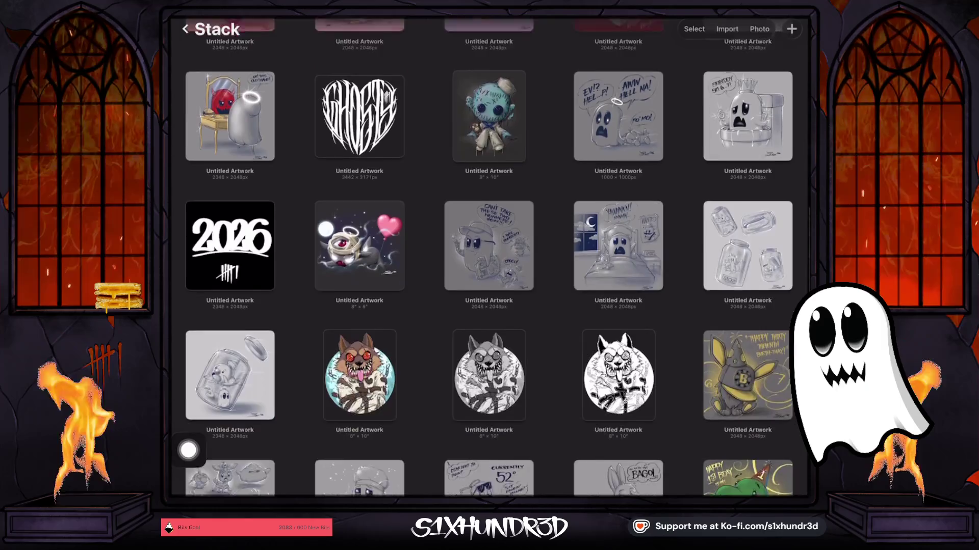
{"action": "scroll", "coordinate": [489, 255], "scroll_direction": "down", "scroll_amount": 3}
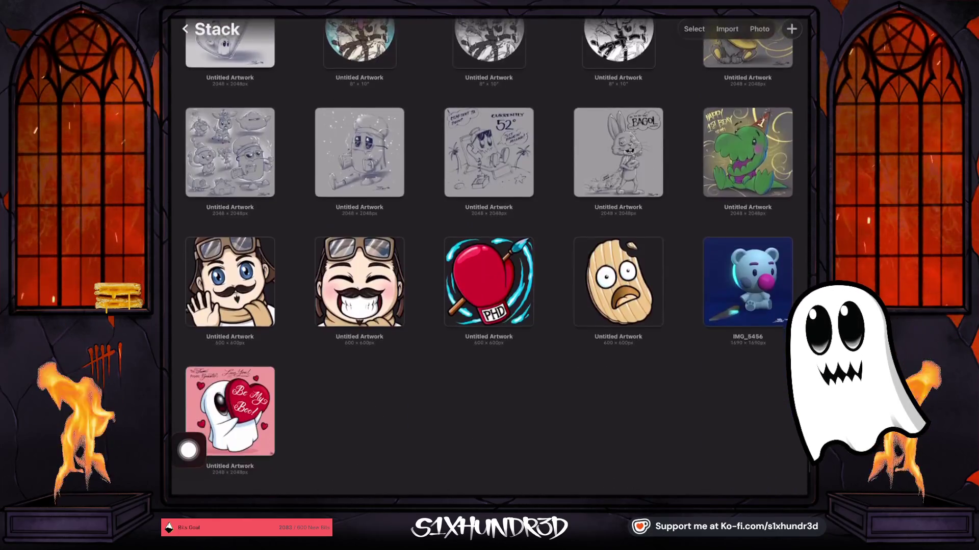
{"action": "scroll", "coordinate": [489, 254], "scroll_direction": "up", "scroll_amount": 6}
{"action": "scroll", "coordinate": [489, 255], "scroll_direction": "down", "scroll_amount": 12}
{"action": "scroll", "coordinate": [490, 254], "scroll_direction": "up", "scroll_amount": 2}
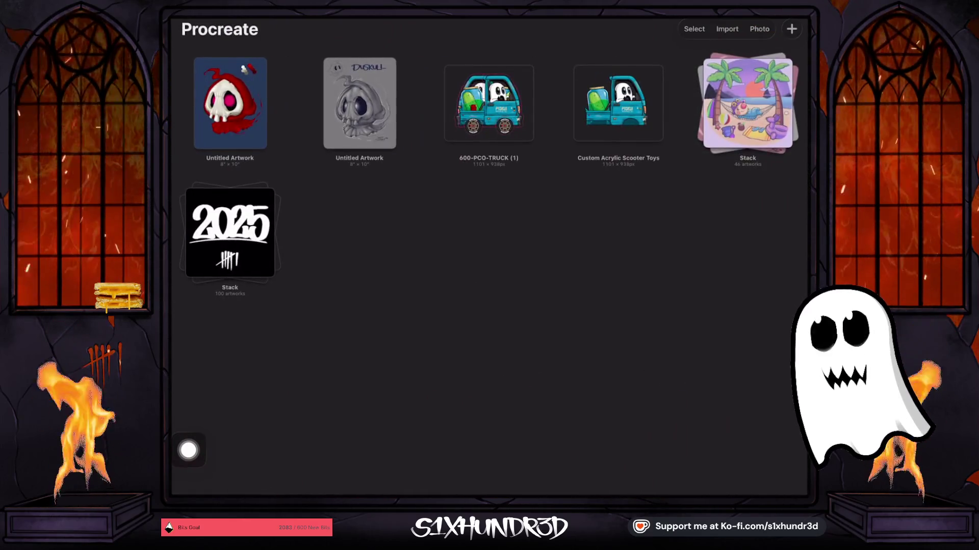
{"action": "left_click", "coordinate": [232, 98]}
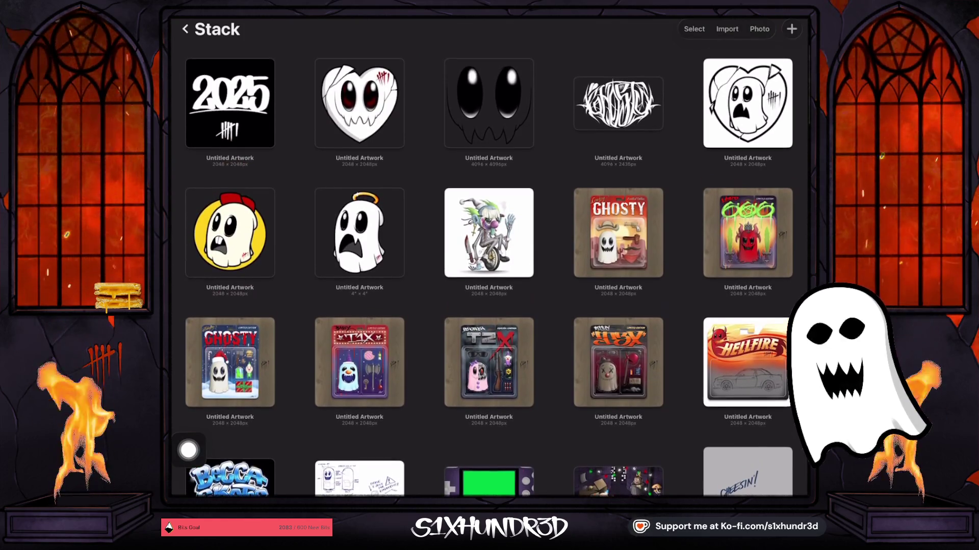
{"action": "left_click", "coordinate": [618, 90]}
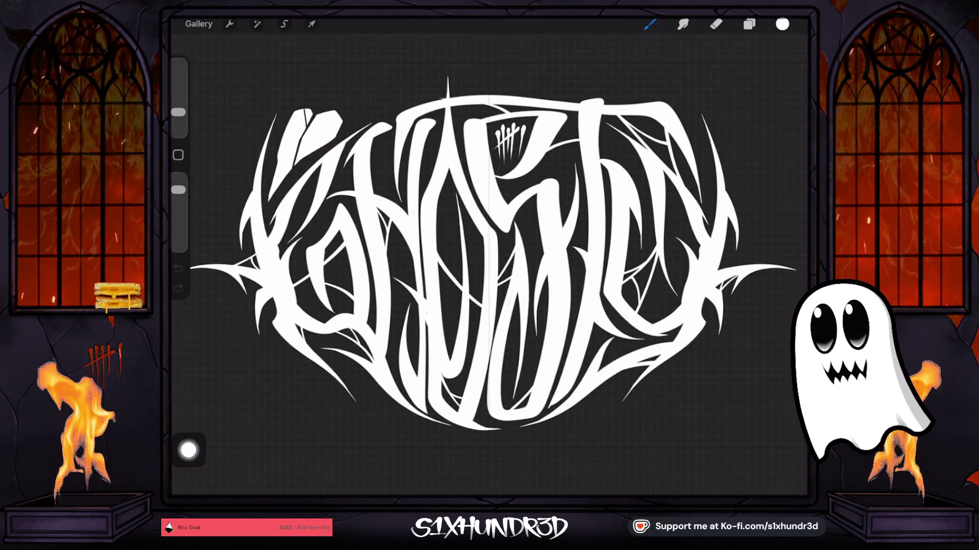